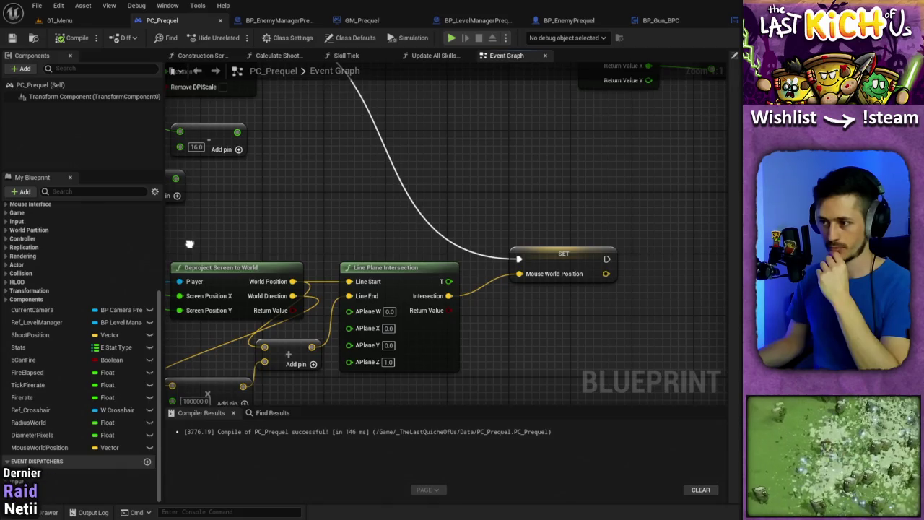
Wire Get Mouse Position's Location X and Y into Deproject Screen to World and delete the DPI-scaled node.
mouse_move(189, 245)
left_mouse_down()
mouse_move(433, 274)
mouse_move(604, 342)
mouse_move(591, 304)
left_mouse_up()
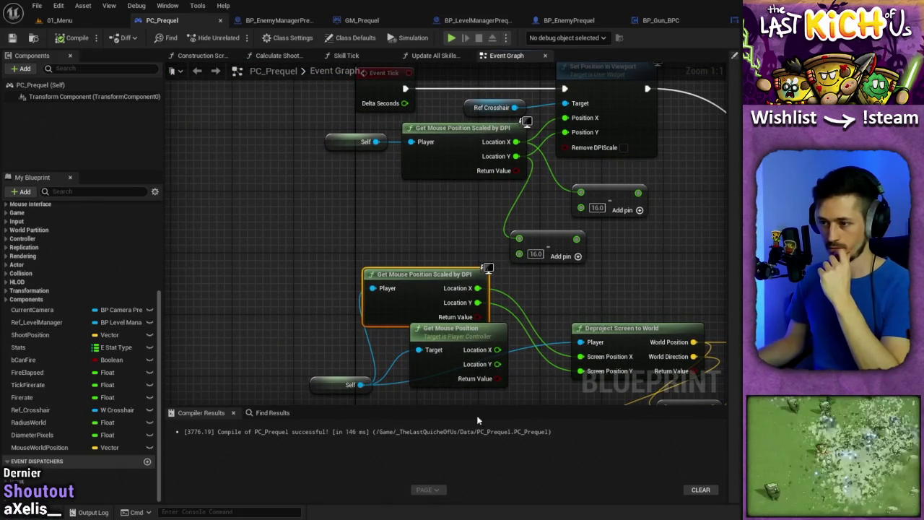
left_click_drag(498, 350, 581, 356)
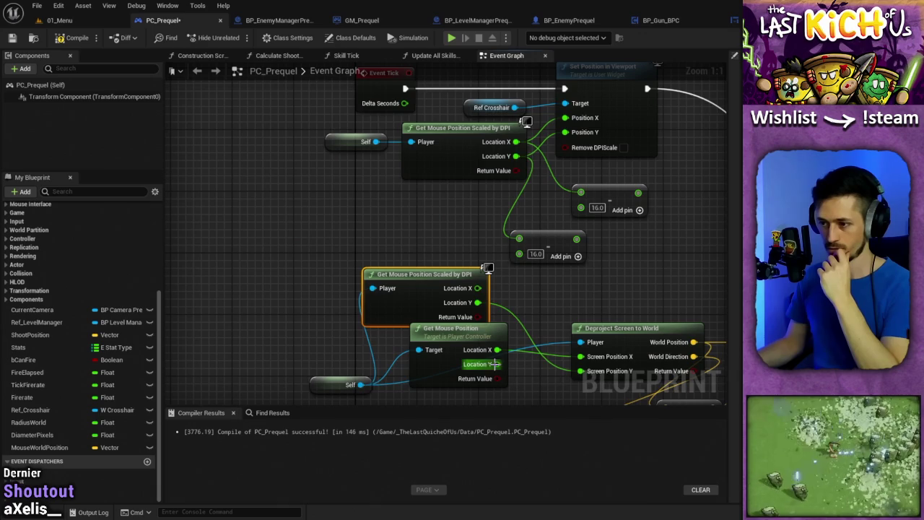
left_click_drag(496, 364, 581, 371)
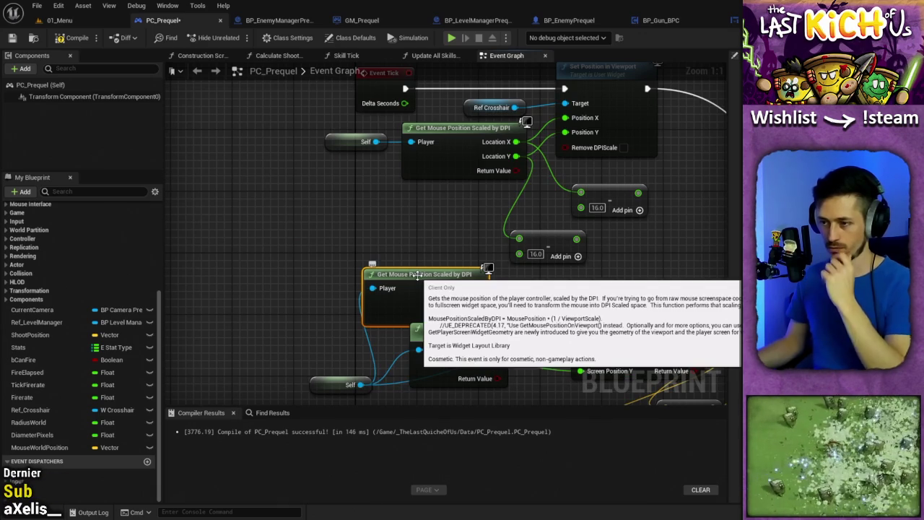
key("Delete")
left_click_drag(568, 293, 395, 228)
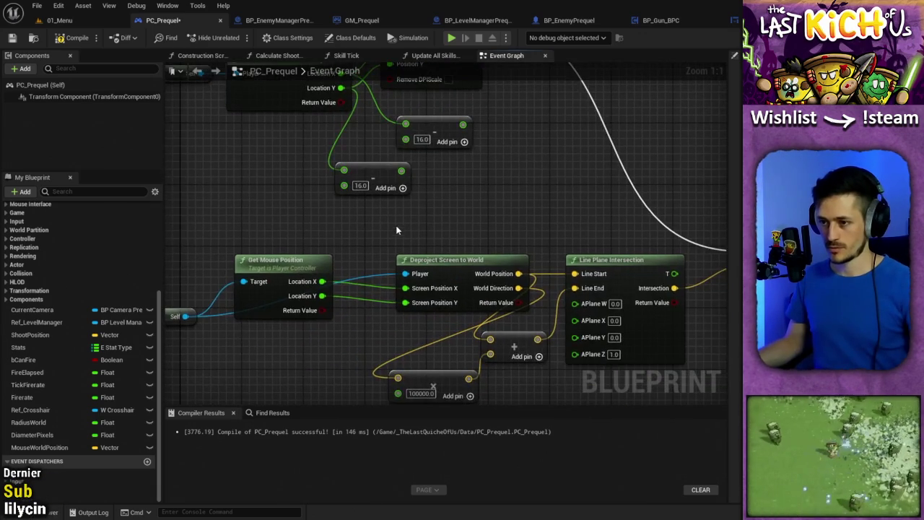
scroll(395, 228, "down", 3)
Compile and save PC_Prequel, then switch to the 01_Menu level.
left_click(72, 37)
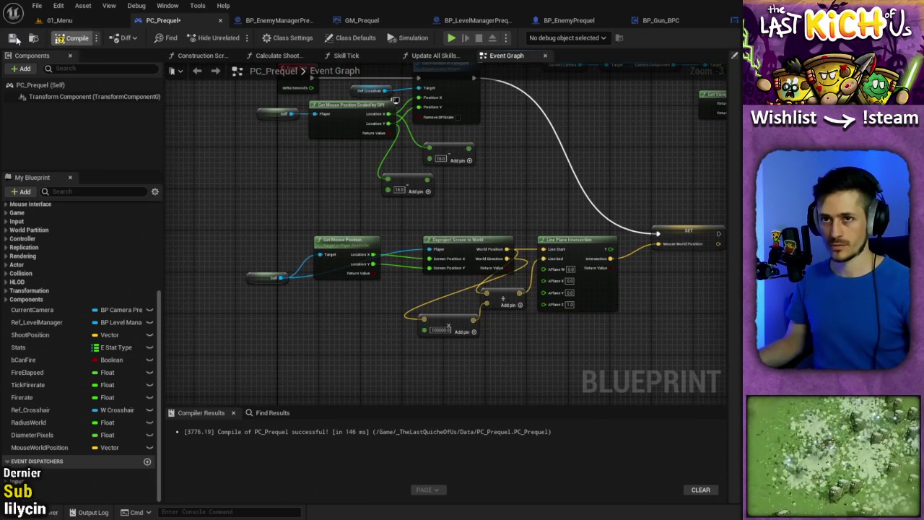
left_click(12, 38)
left_click_drag(343, 146, 358, 237)
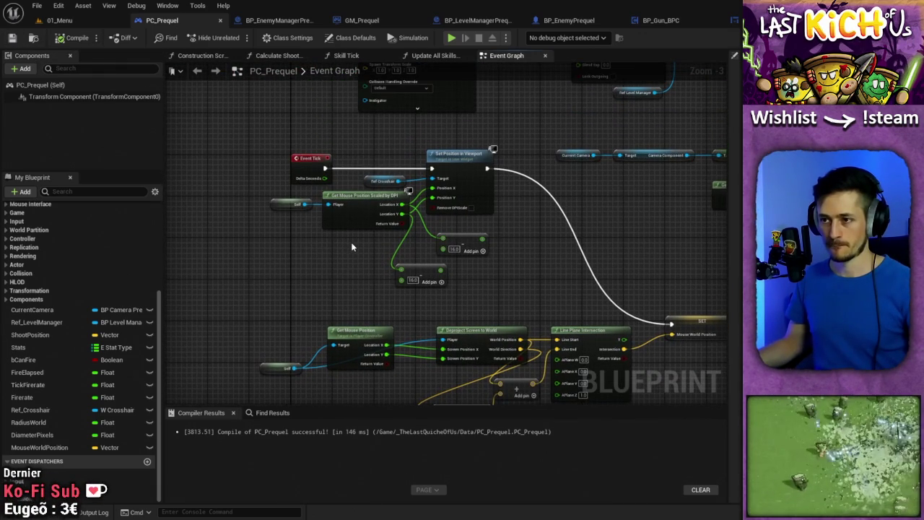
left_click(72, 22)
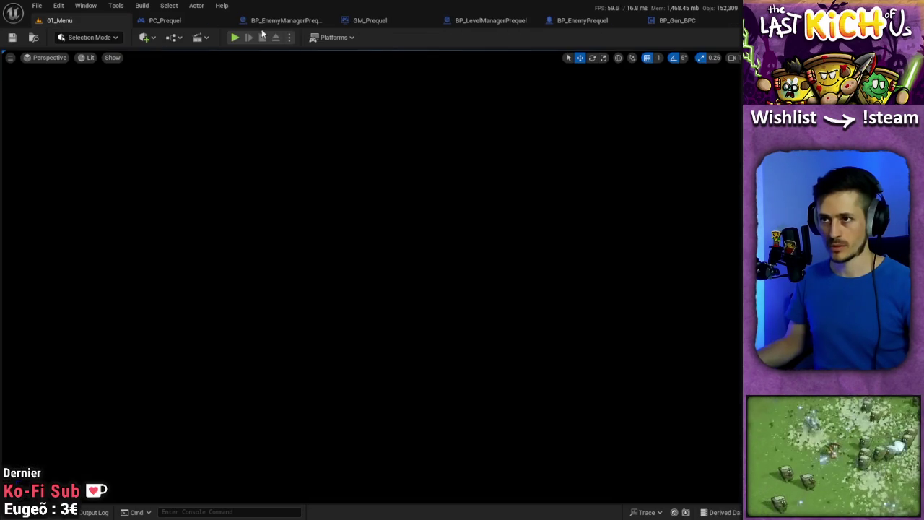
left_click(234, 37)
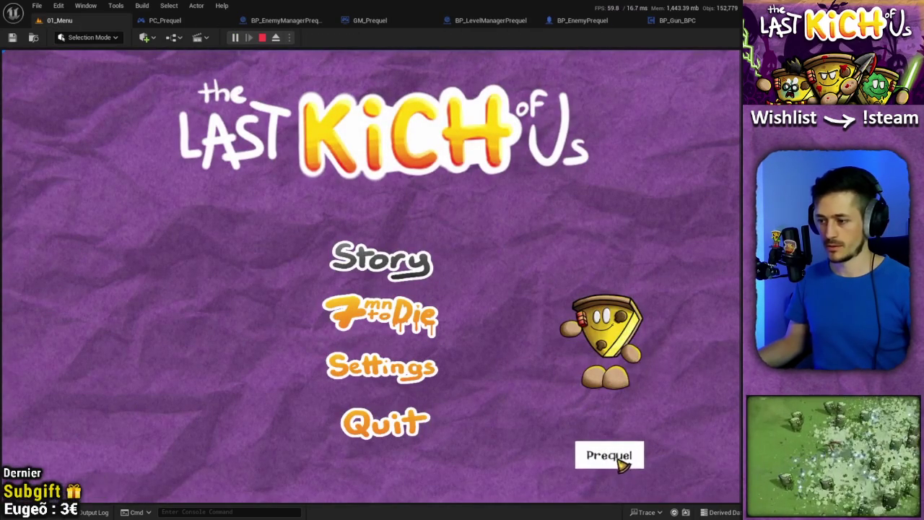
left_click(614, 458)
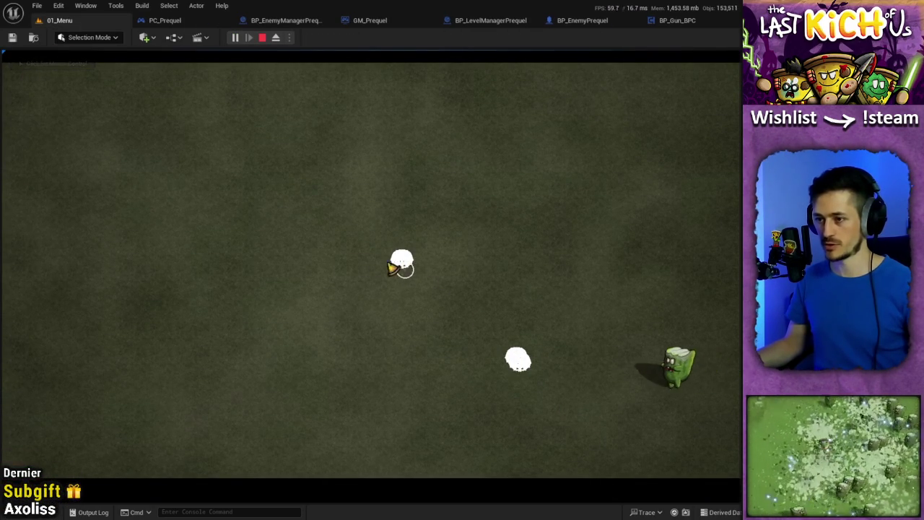
left_click(315, 260)
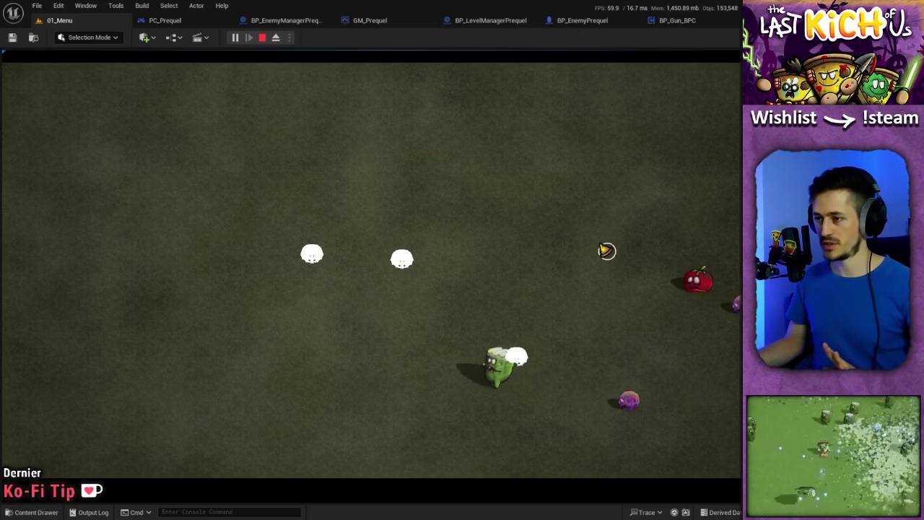
left_click(605, 247)
left_click(459, 216)
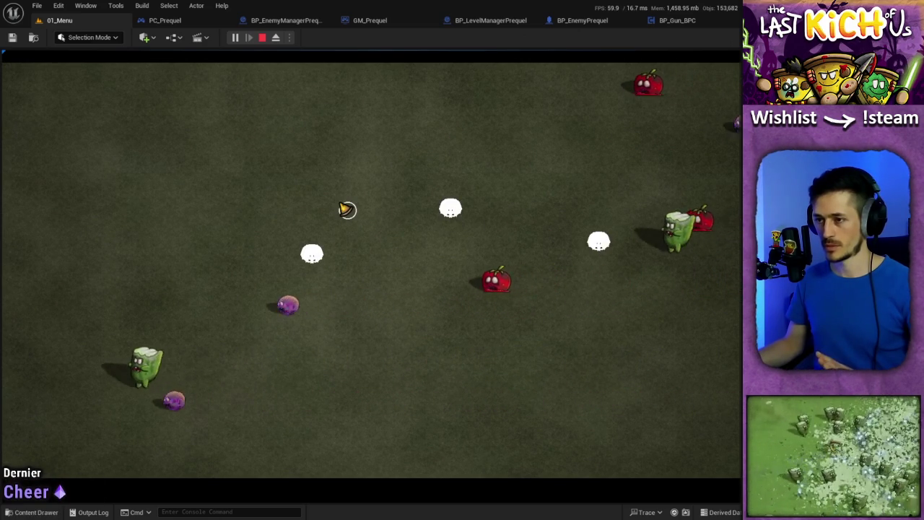
left_click(346, 208)
left_click(311, 259)
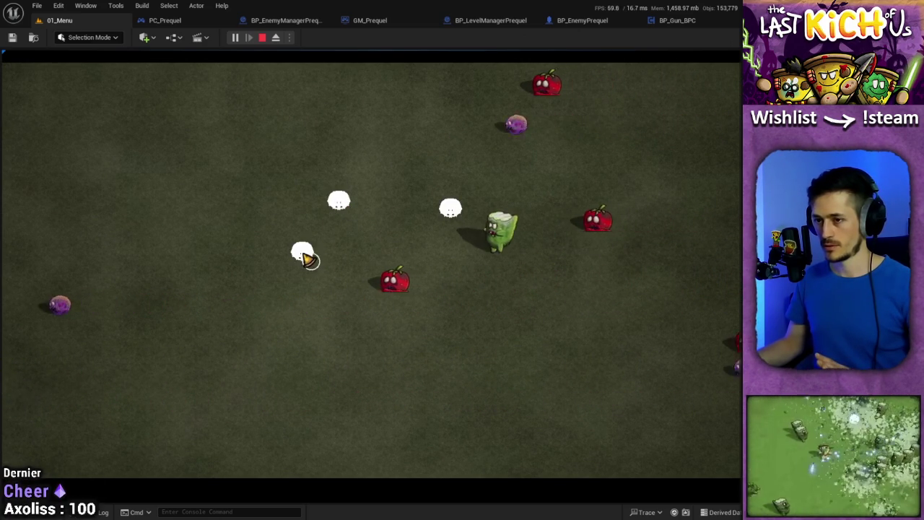
left_click(384, 324)
left_click(545, 274)
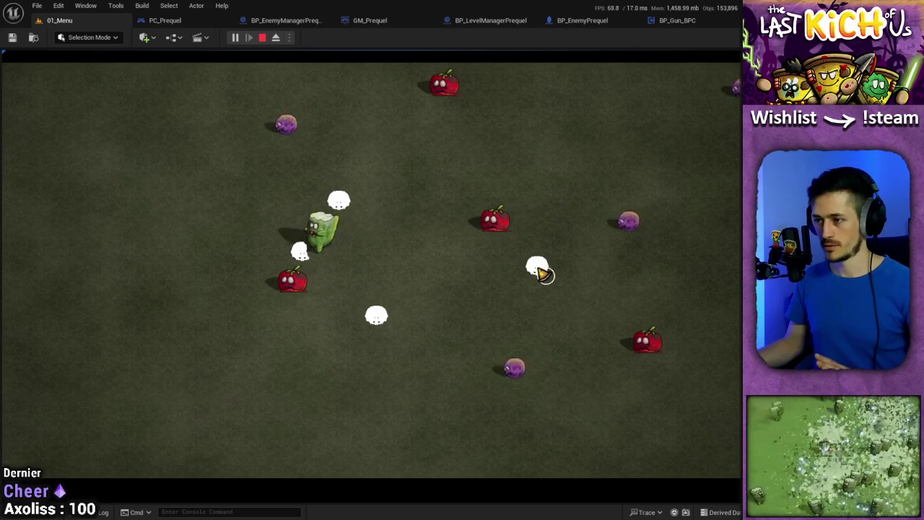
left_click(509, 227)
left_click(445, 229)
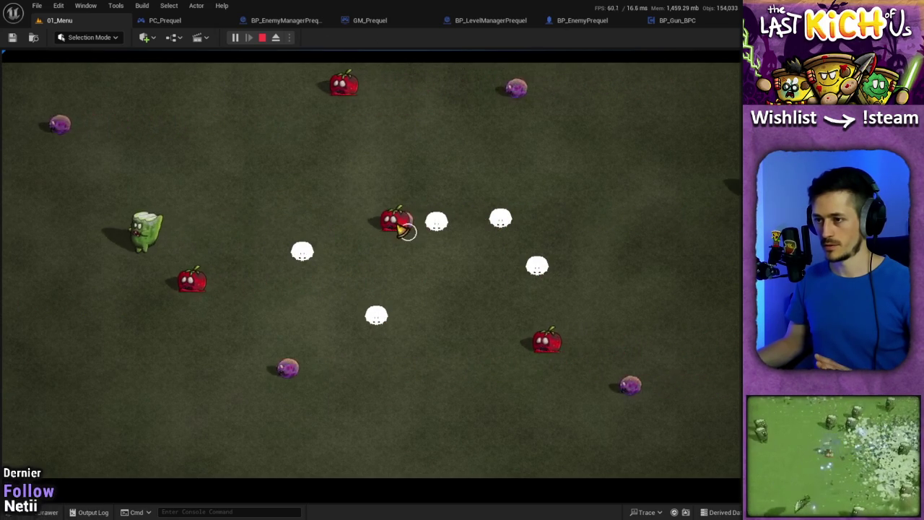
left_click(320, 229)
left_click(200, 230)
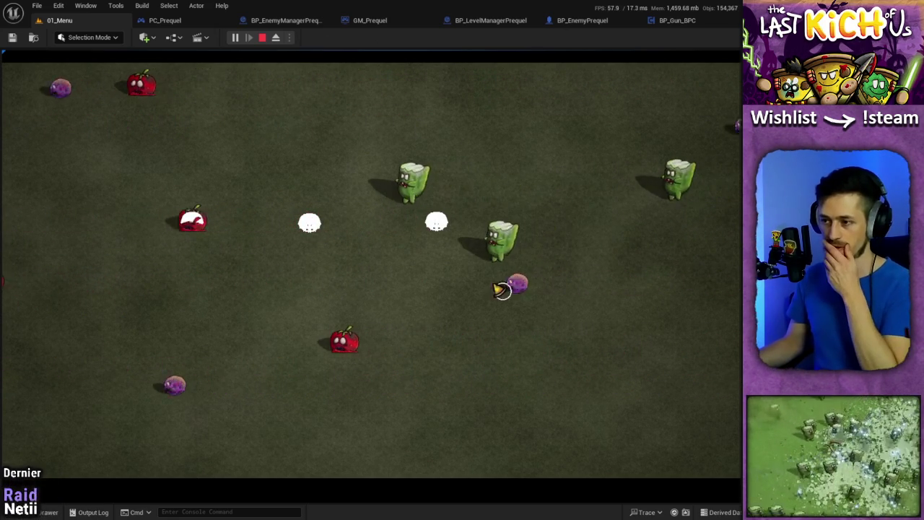
left_click(421, 291)
left_click(306, 291)
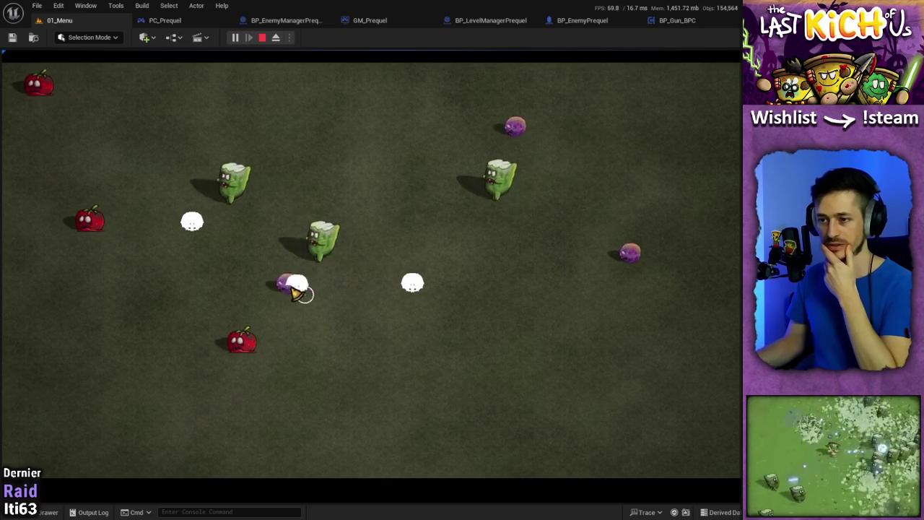
left_click(181, 291)
left_click(79, 290)
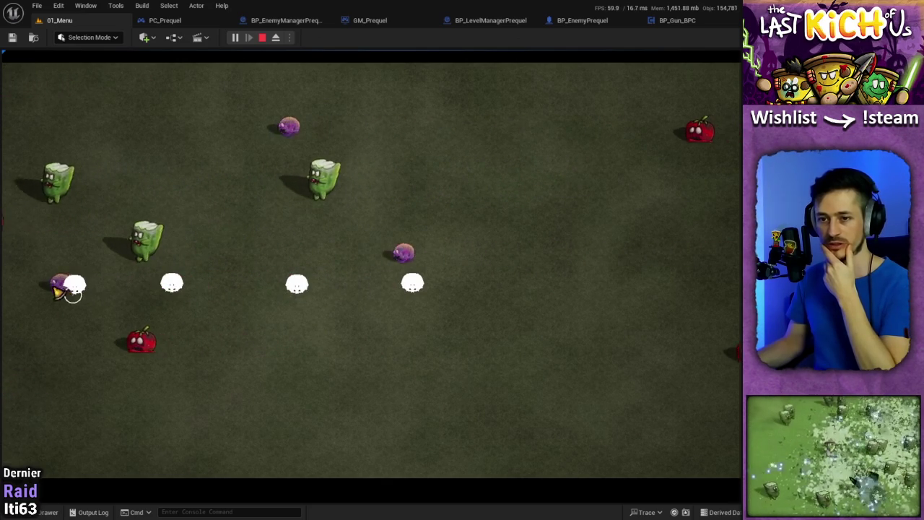
left_click(90, 347)
left_click(181, 249)
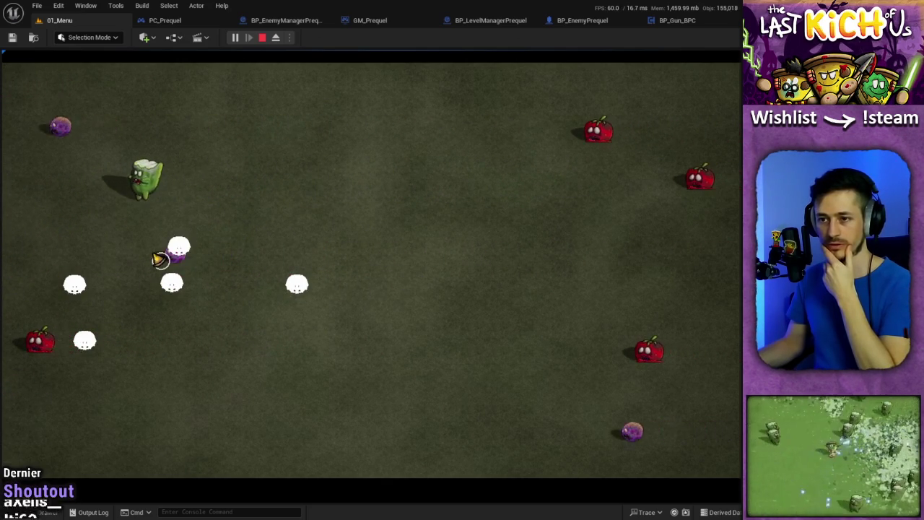
left_click(51, 255)
left_click(711, 390)
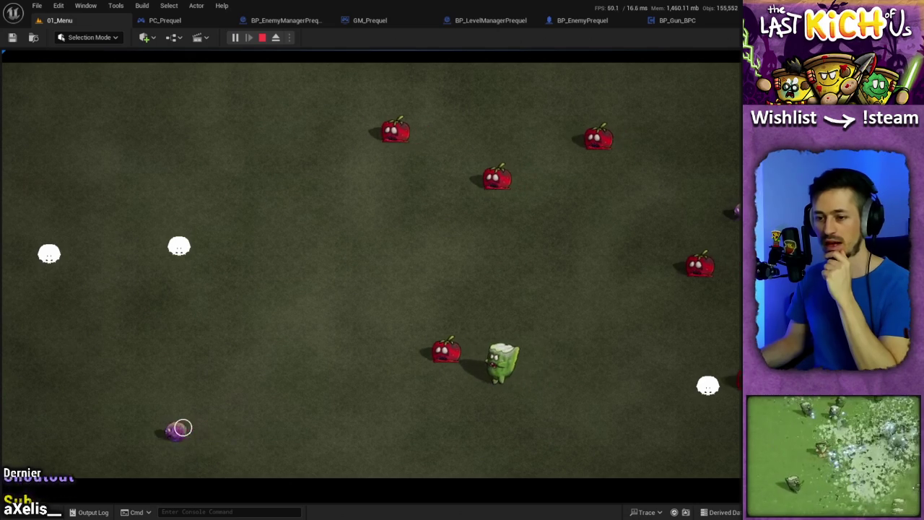
left_click(44, 424)
left_click(480, 210)
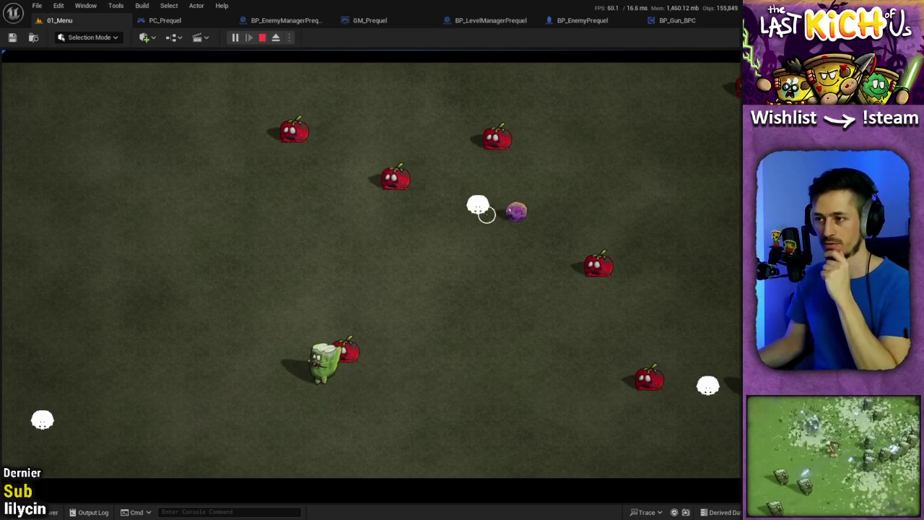
left_click(400, 213)
left_click(284, 212)
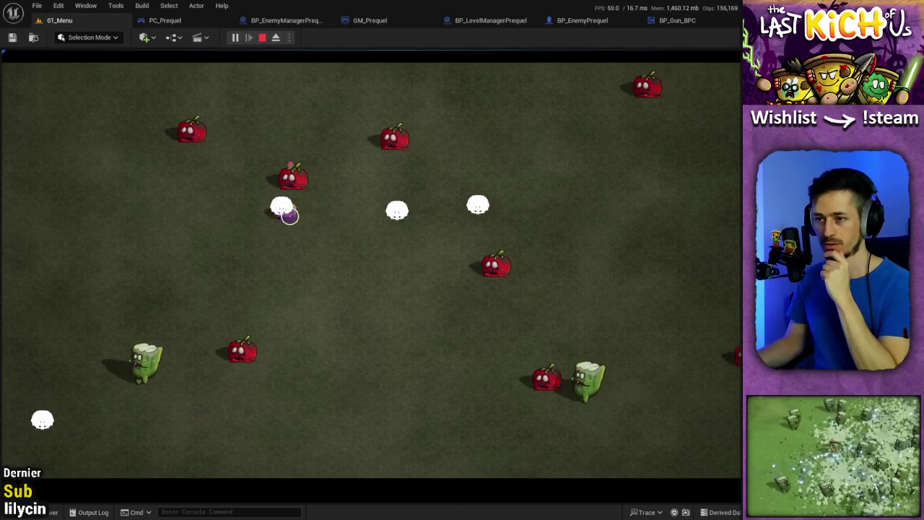
left_click(175, 212)
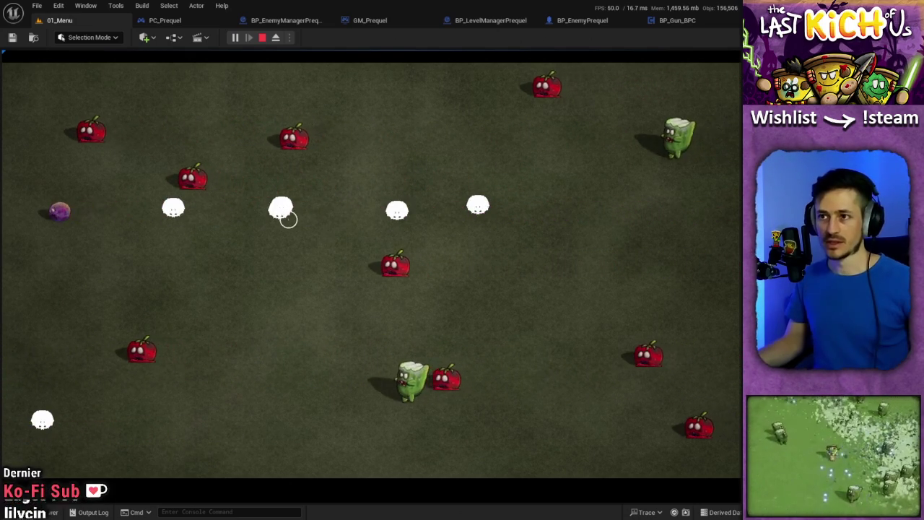
key("Escape")
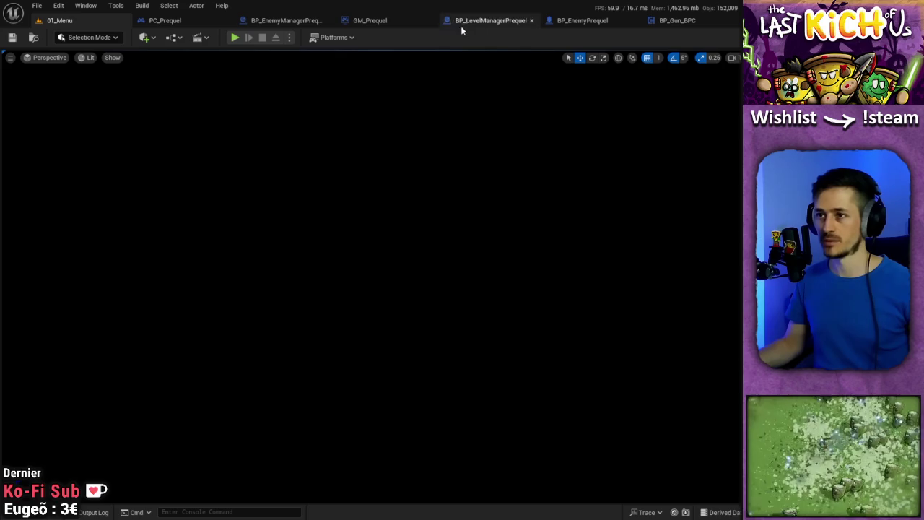
Bring up PC_Prequel's Event Graph with the Event Tick mouse-to-world chain.
left_click(182, 22)
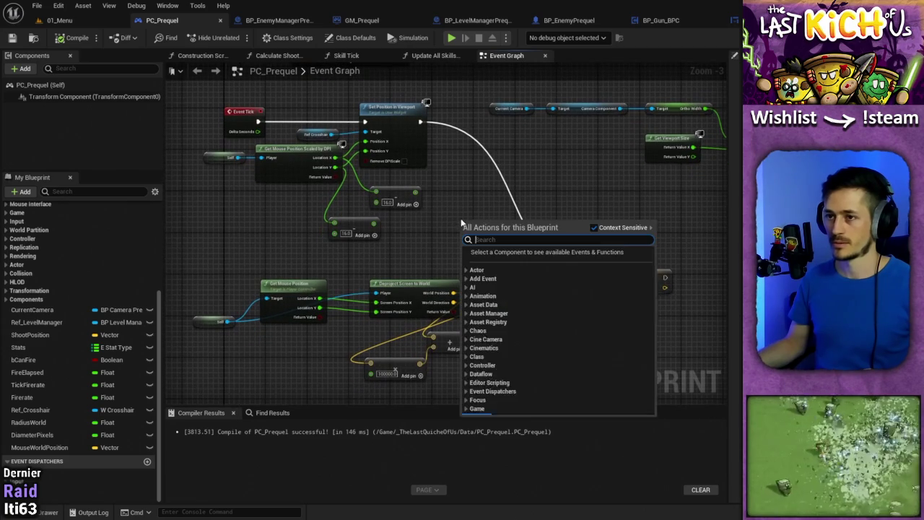
right_click(443, 211)
left_click(425, 215)
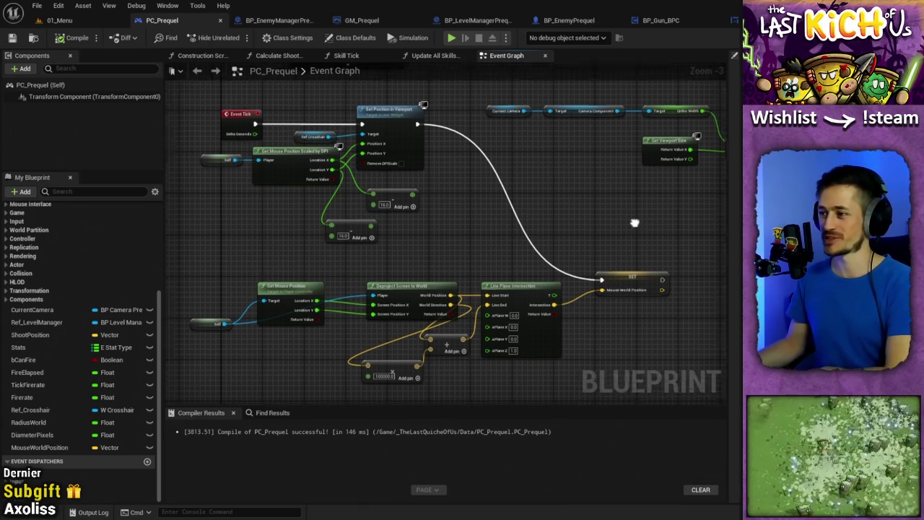
Connect the upper and lower Add results to Set Position in Viewport's Position X and Y, then return to 01_Menu.
mouse_move(636, 223)
left_mouse_down()
mouse_move(487, 217)
mouse_move(724, 226)
left_mouse_up()
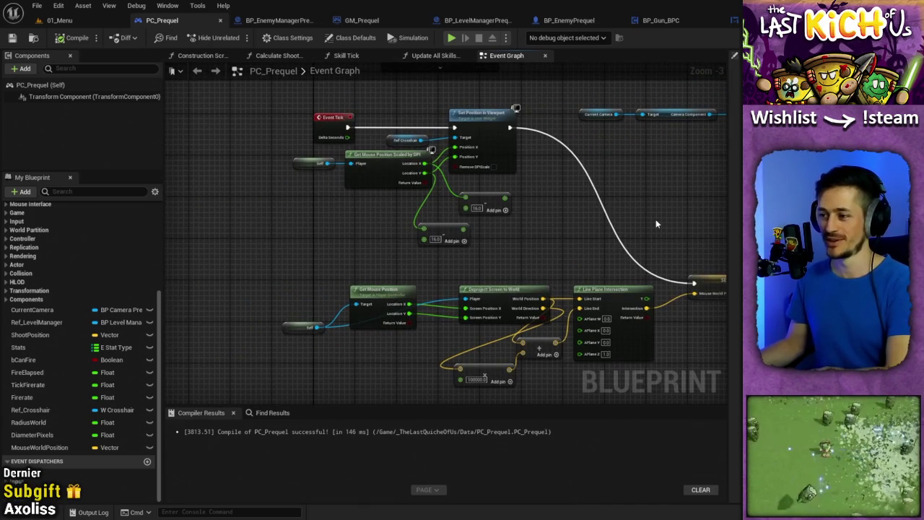
left_click_drag(656, 220, 492, 211)
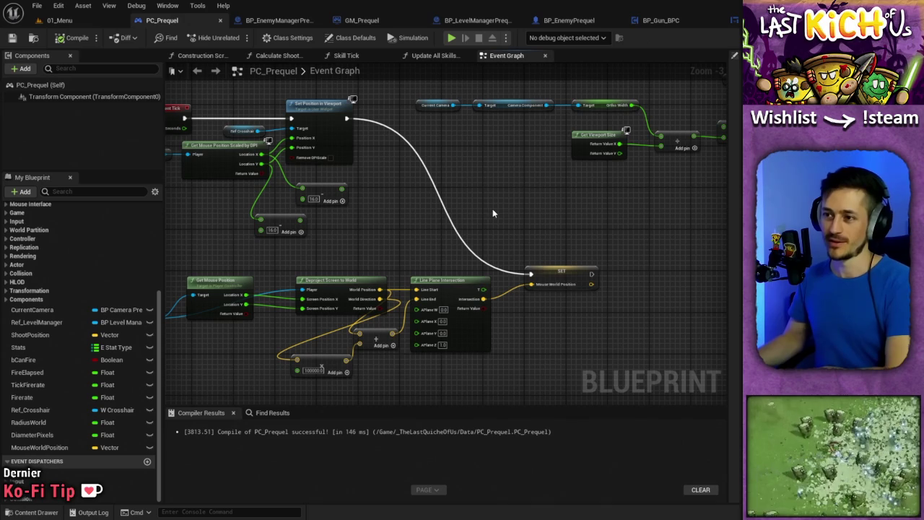
mouse_move(335, 258)
left_mouse_down()
mouse_move(452, 209)
mouse_move(456, 288)
mouse_move(361, 252)
left_mouse_up()
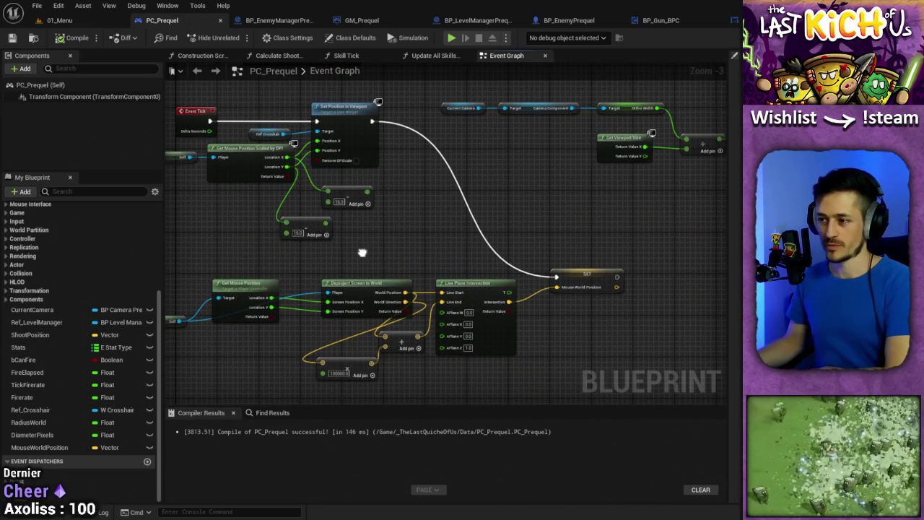
left_click_drag(486, 242, 538, 202)
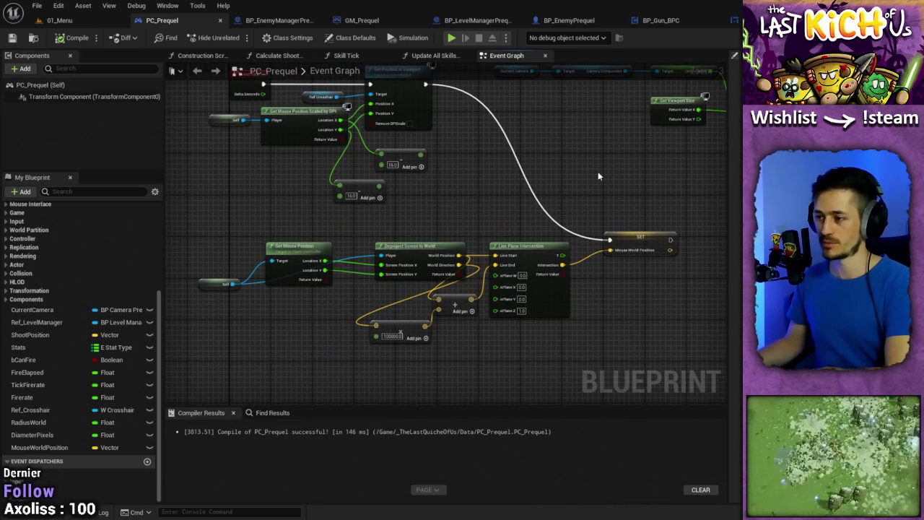
mouse_move(598, 174)
left_mouse_down()
mouse_move(485, 161)
mouse_move(720, 171)
left_mouse_up()
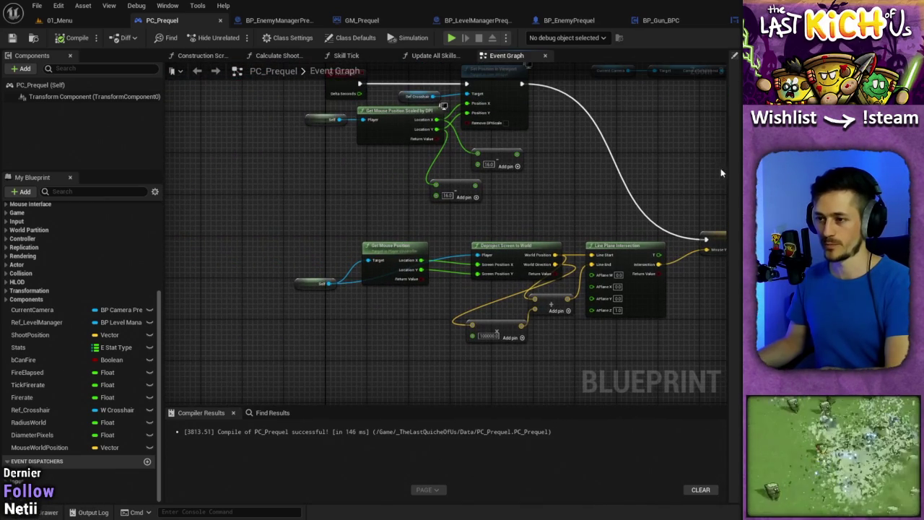
left_click_drag(678, 222, 520, 240)
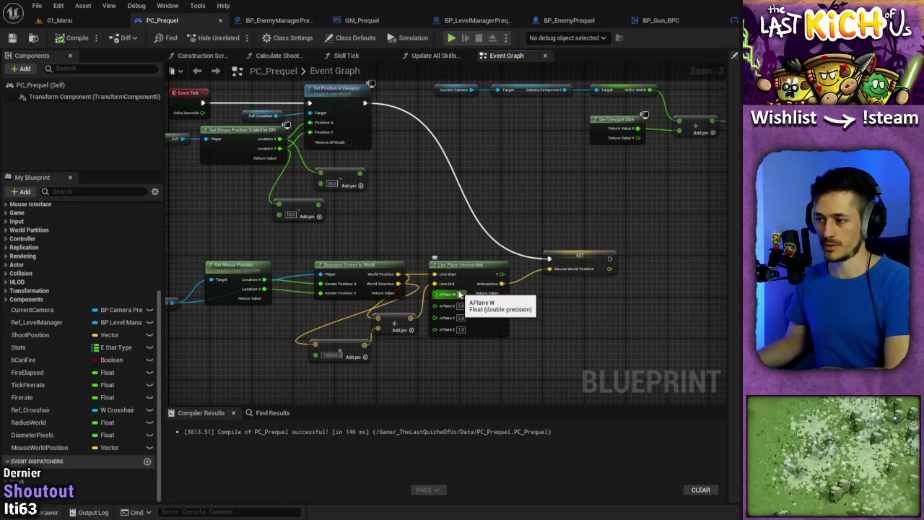
left_click_drag(351, 253, 401, 242)
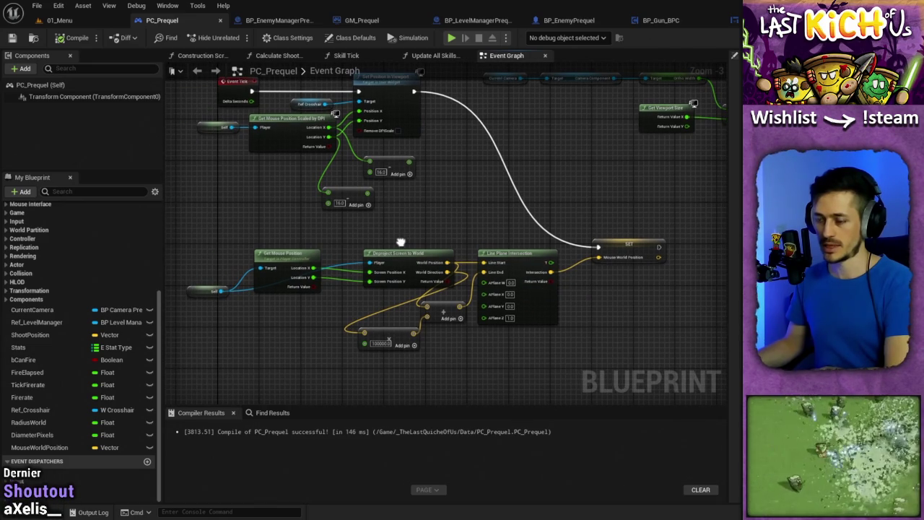
left_click_drag(401, 242, 410, 247)
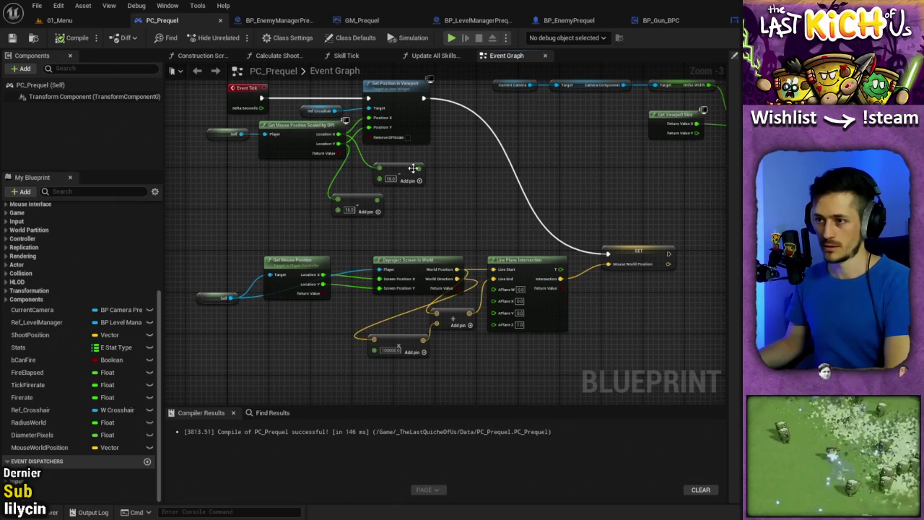
left_click_drag(413, 168, 370, 118)
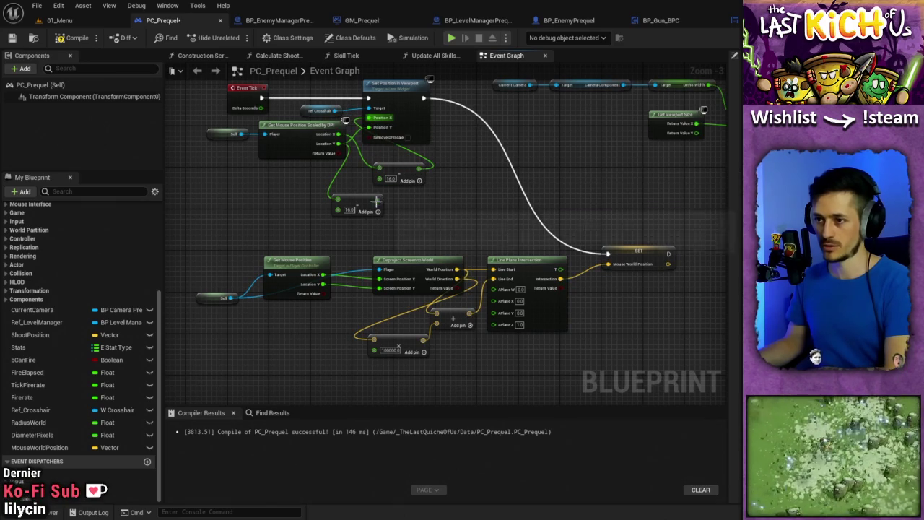
mouse_move(375, 202)
left_mouse_down()
mouse_move(422, 206)
mouse_move(370, 127)
left_mouse_up()
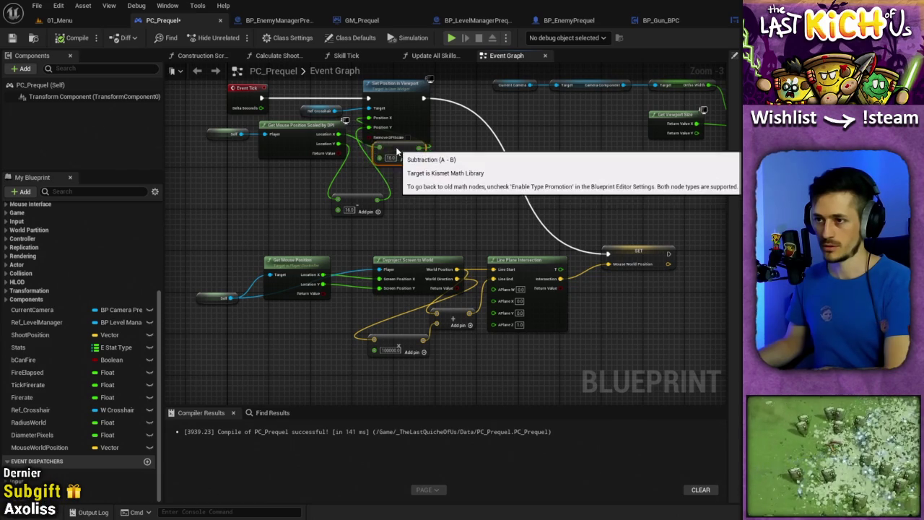
left_click_drag(393, 168, 398, 157)
left_click(48, 21)
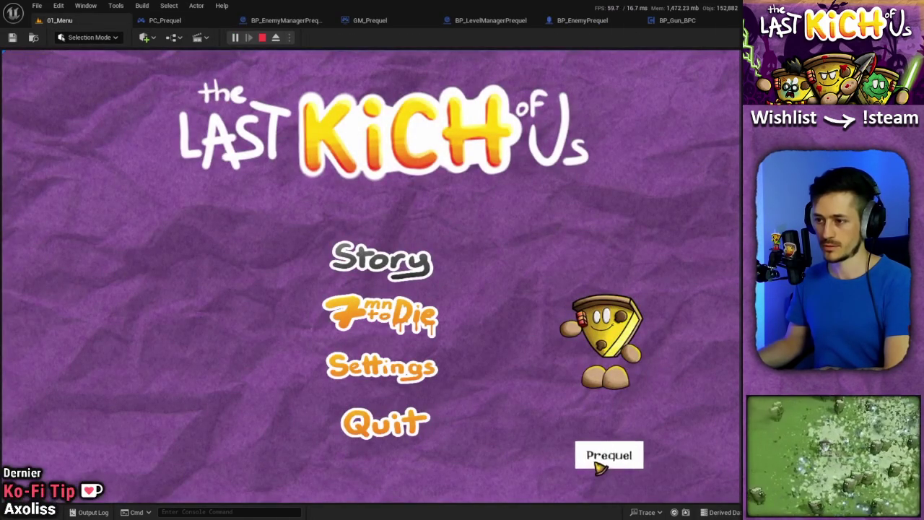
left_click(598, 458)
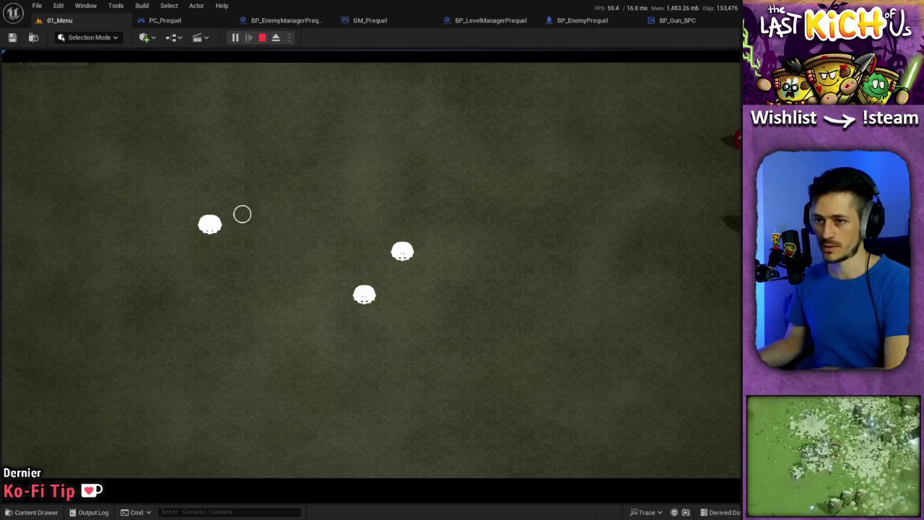
left_click(412, 176)
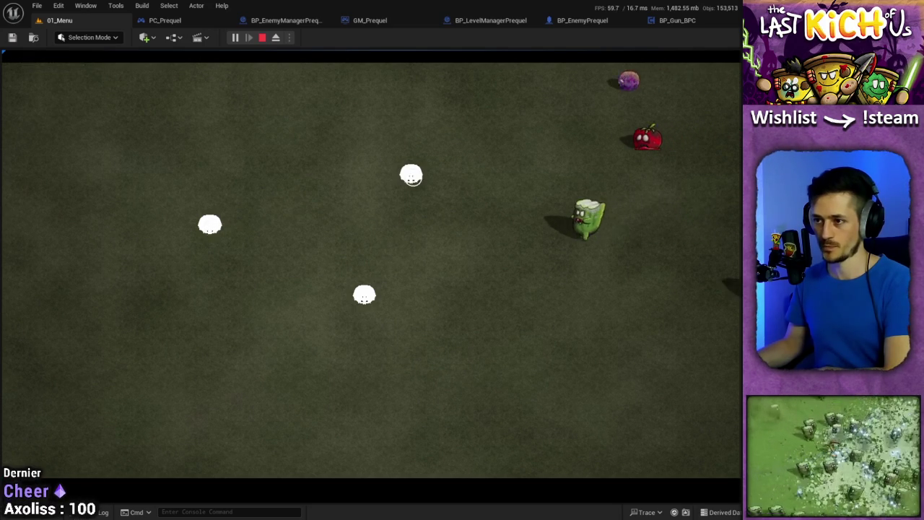
left_click(409, 235)
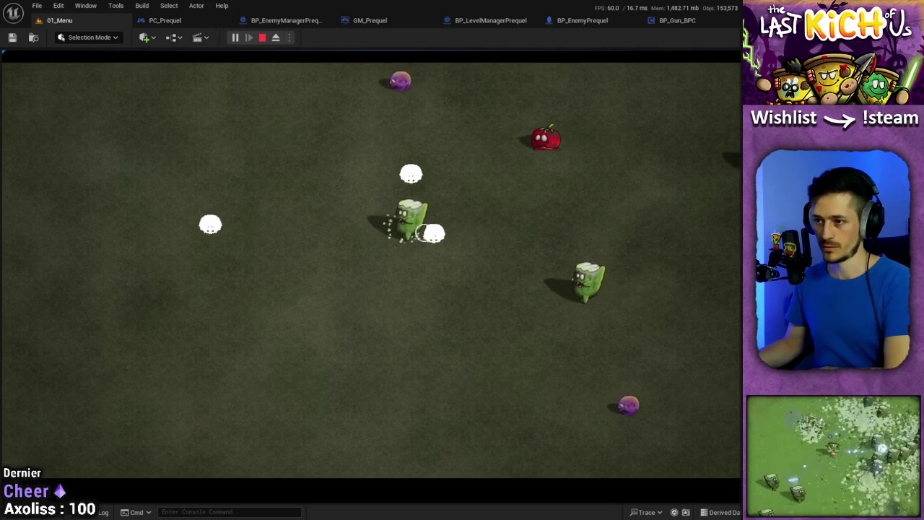
left_click(409, 233)
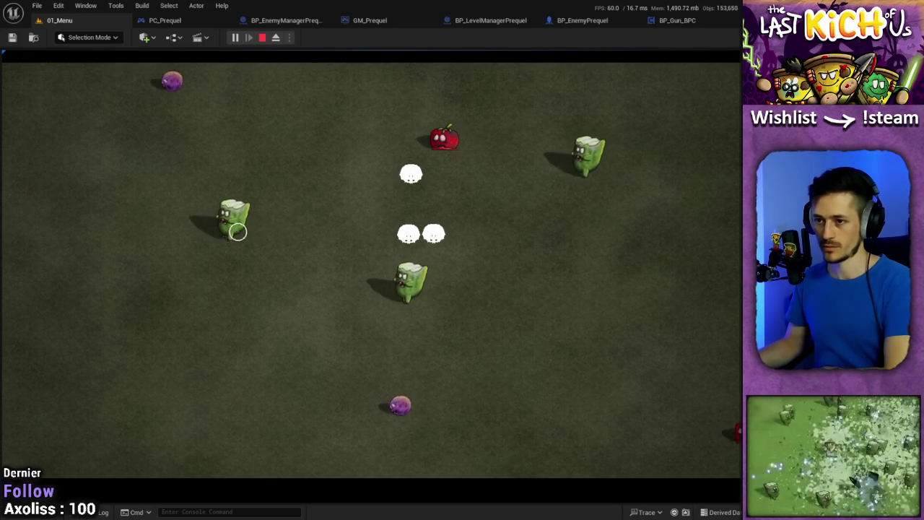
left_click(160, 227)
left_click(82, 233)
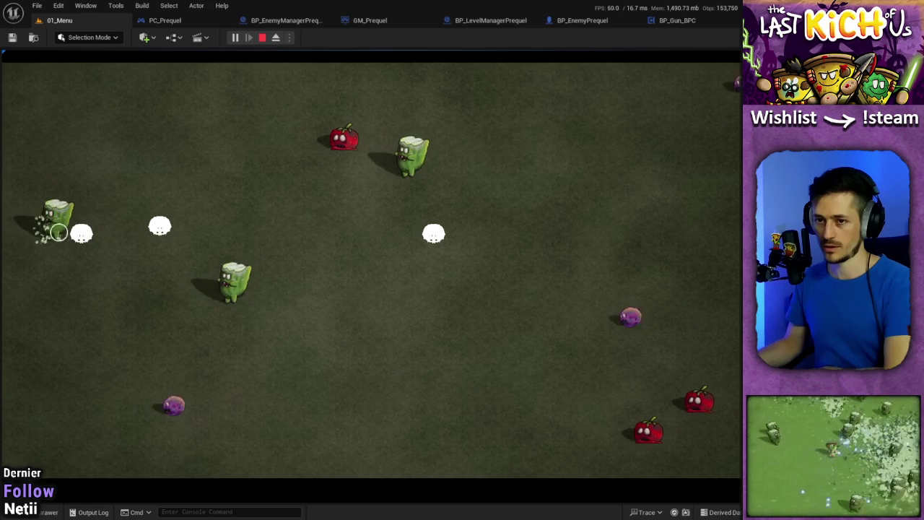
left_click(396, 318)
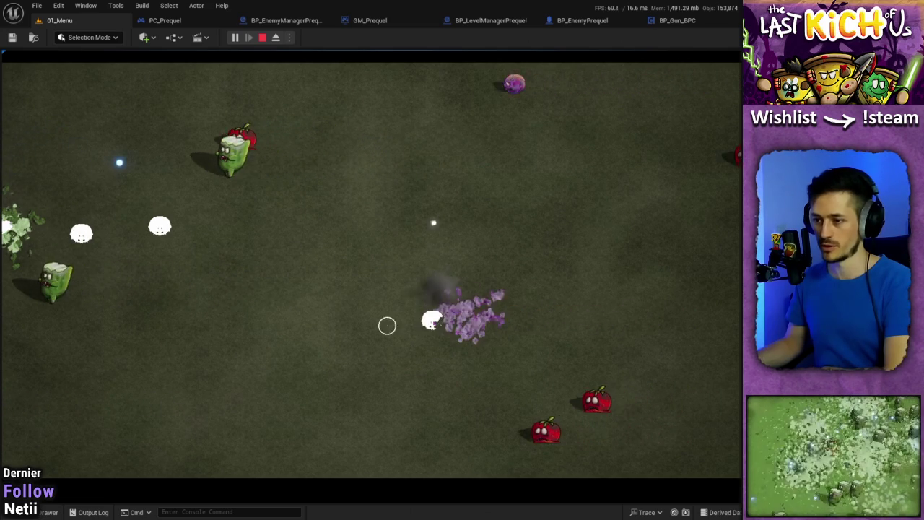
left_click(411, 94)
left_click(310, 97)
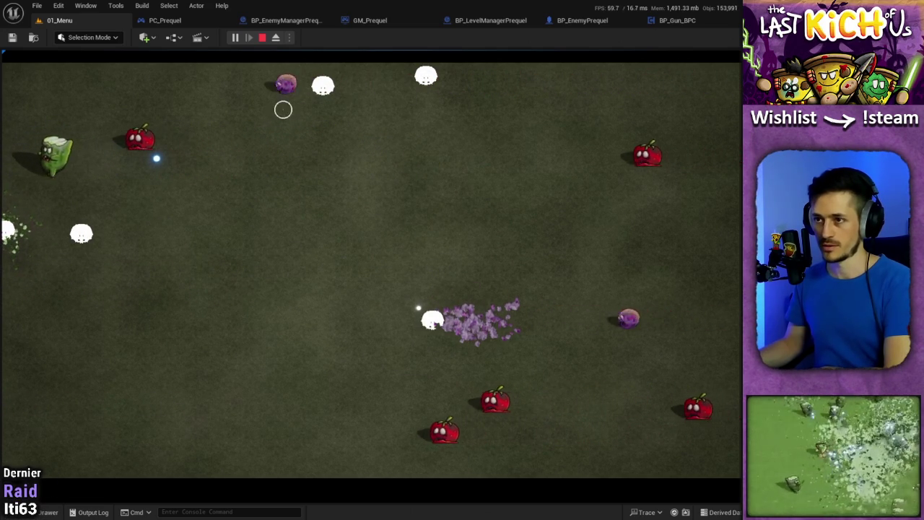
left_click(359, 213)
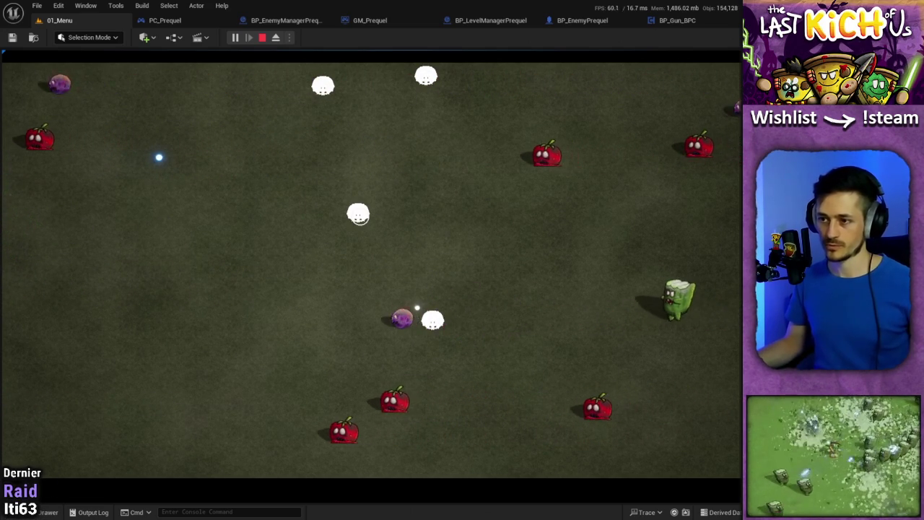
key("Escape")
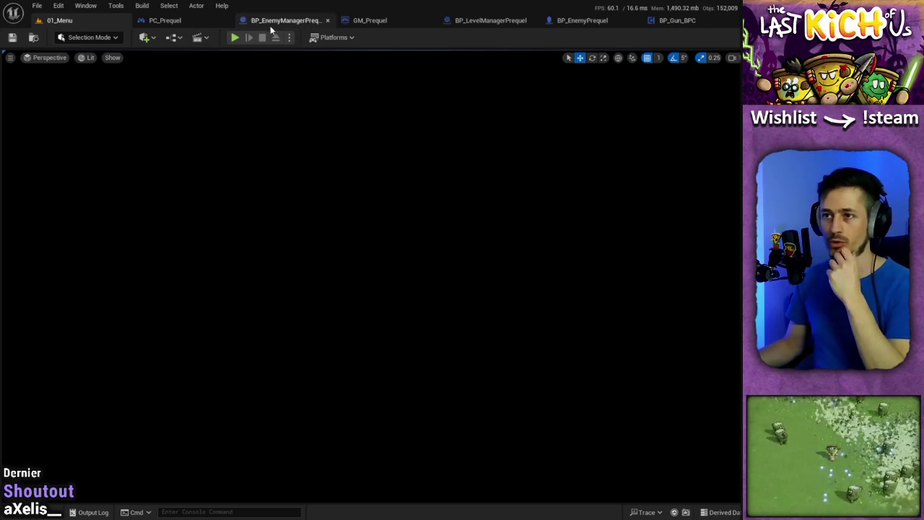
Change both crosshair Add offsets in PC_Prequel from 16.0 to 32.0.
left_click(167, 21)
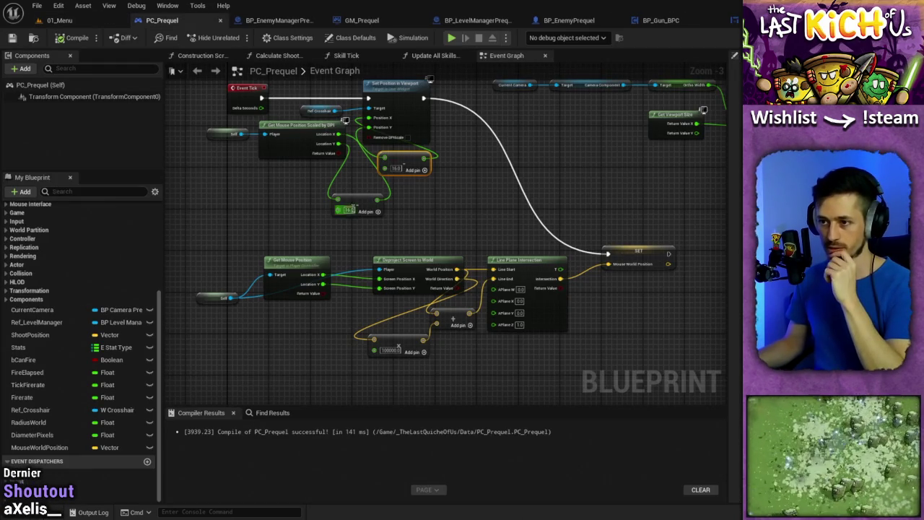
left_click(395, 168)
type("32")
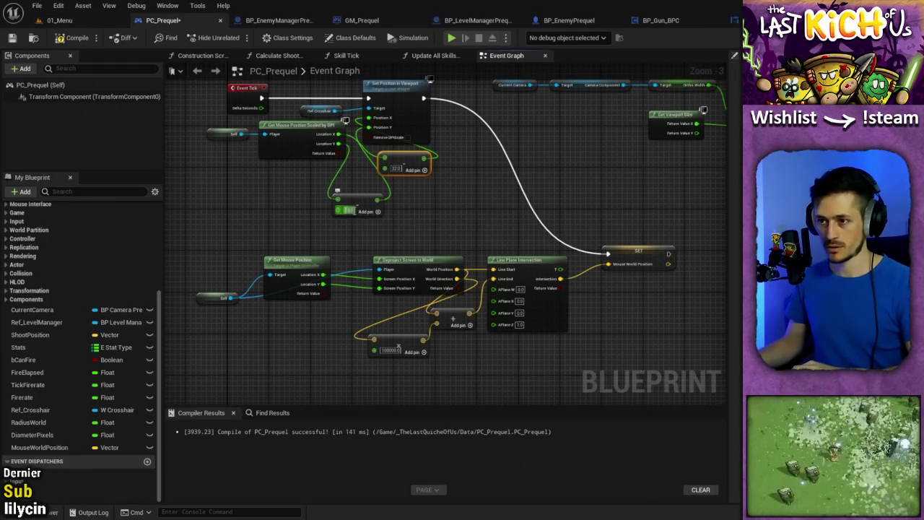
left_click(390, 216)
Compile and save PC_Prequel, then return to the 01_Menu level.
left_click(72, 38)
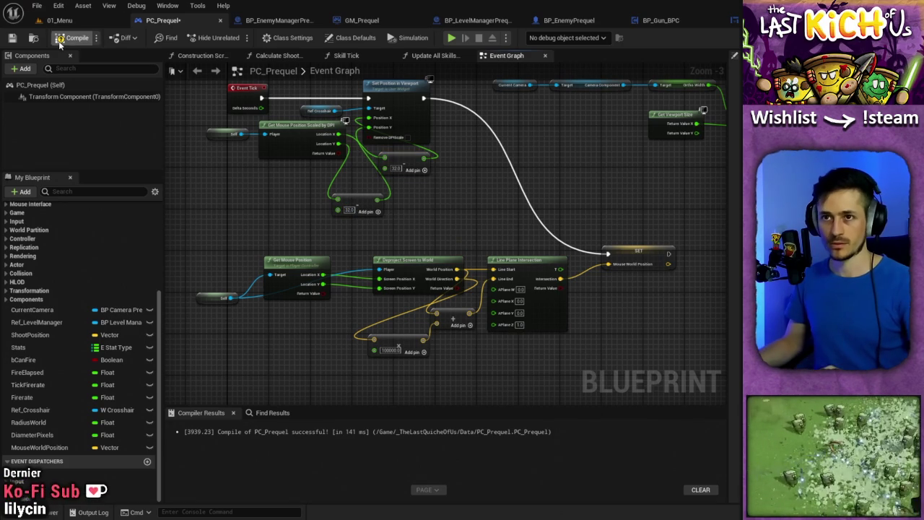
left_click(12, 37)
left_click(58, 20)
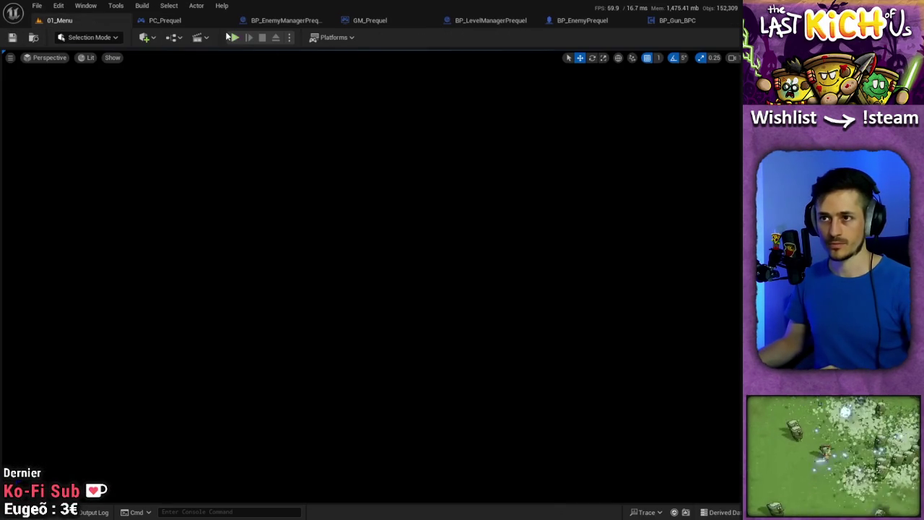
left_click(235, 38)
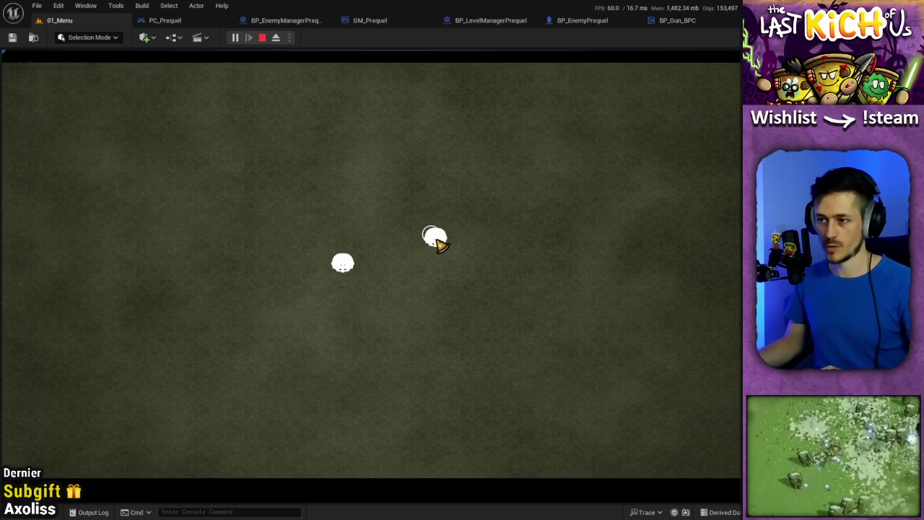
key("a")
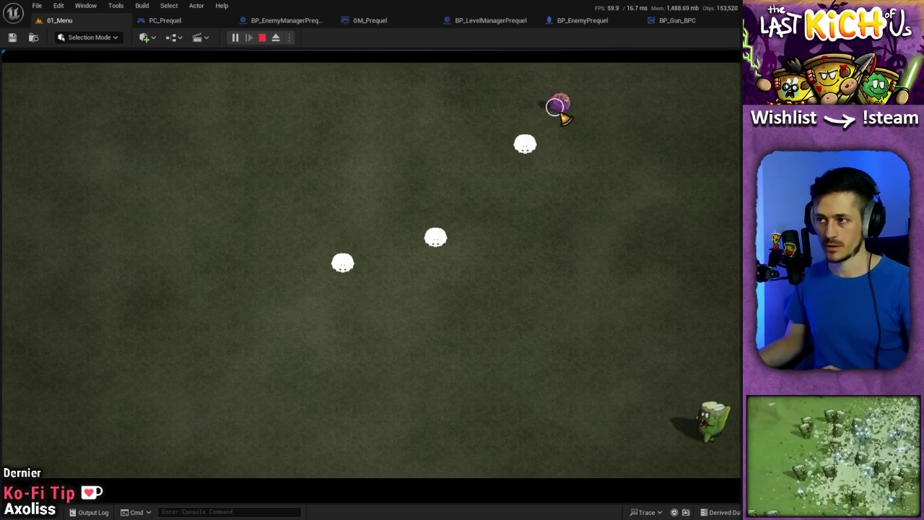
key("a")
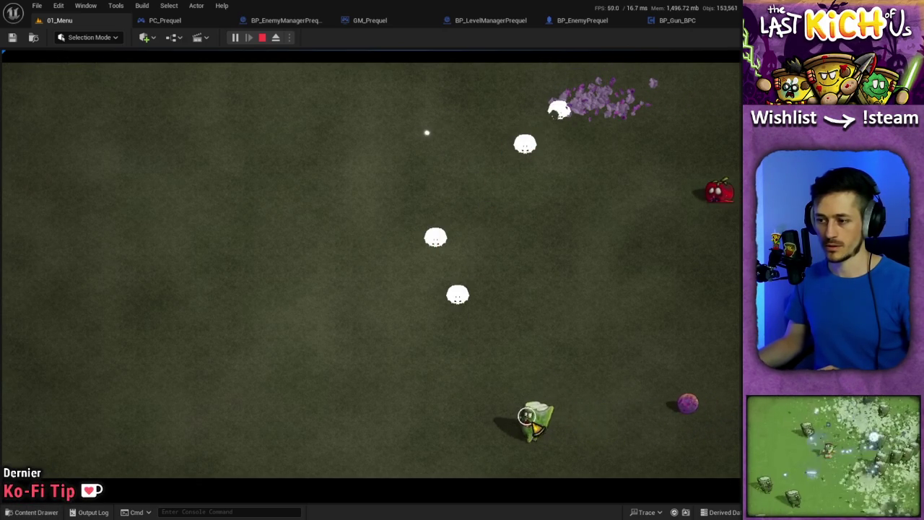
key("a")
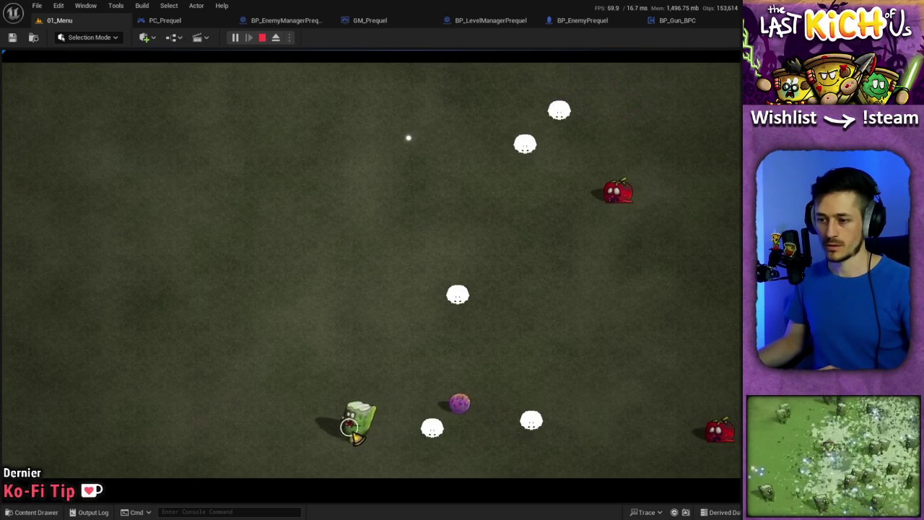
key("a")
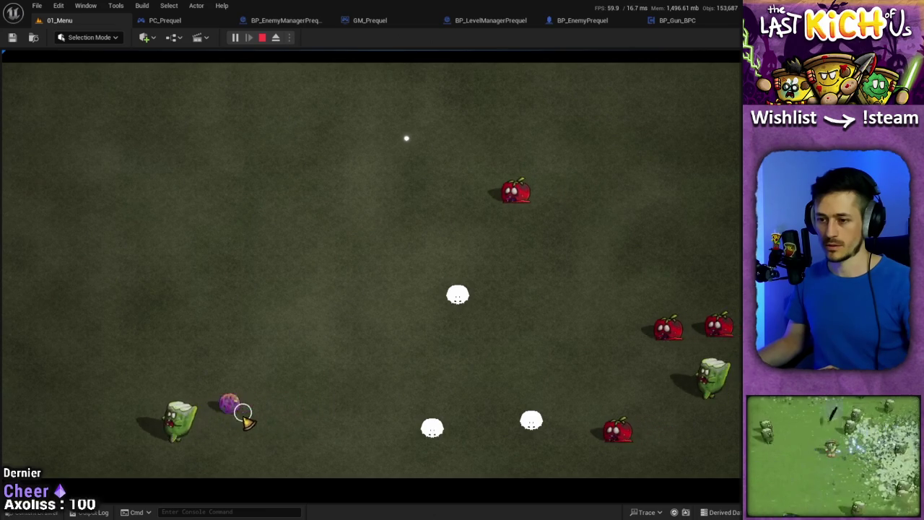
key("a")
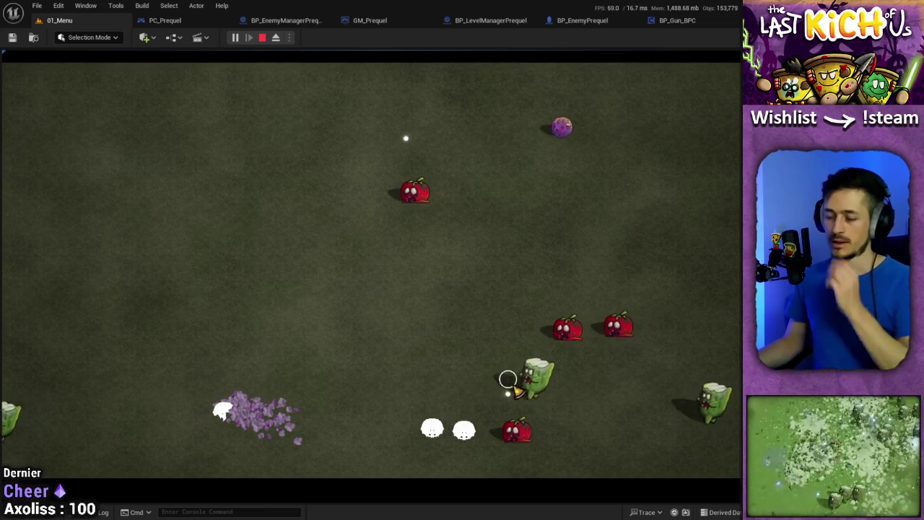
key("a")
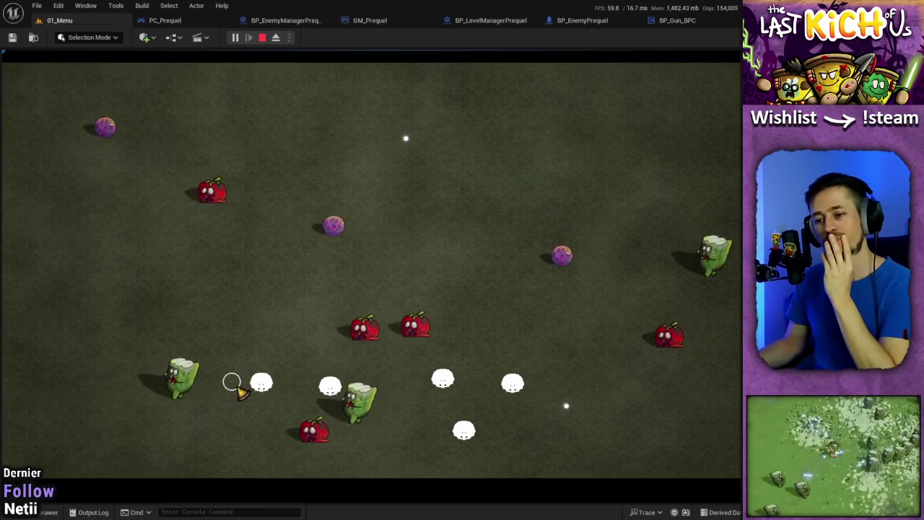
key("w")
key("a")
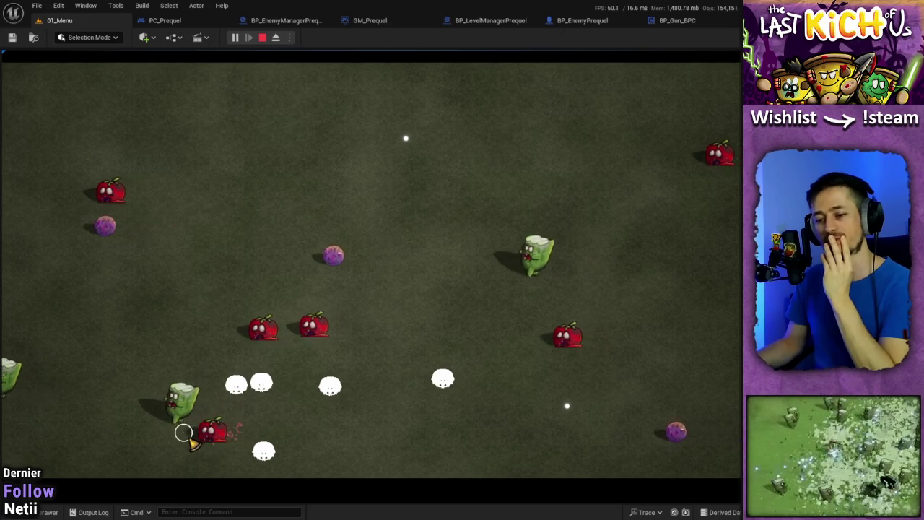
key("a")
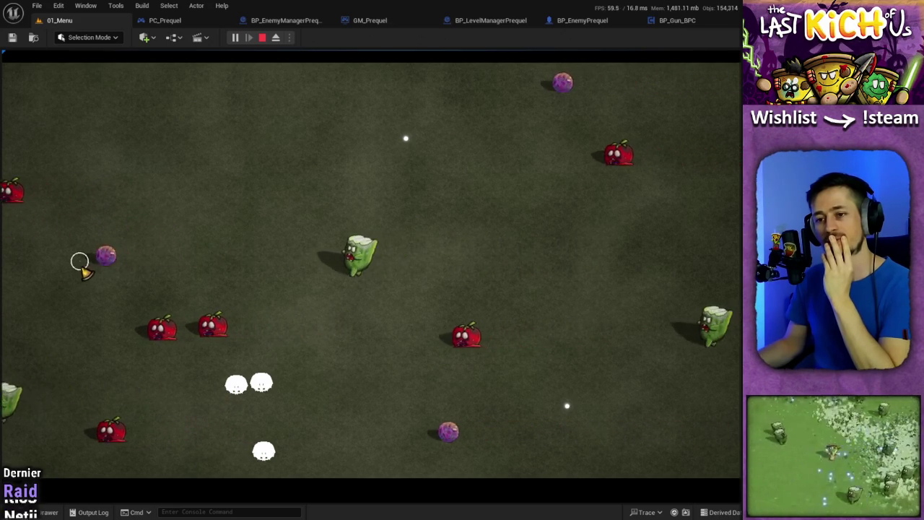
key("s")
key("a")
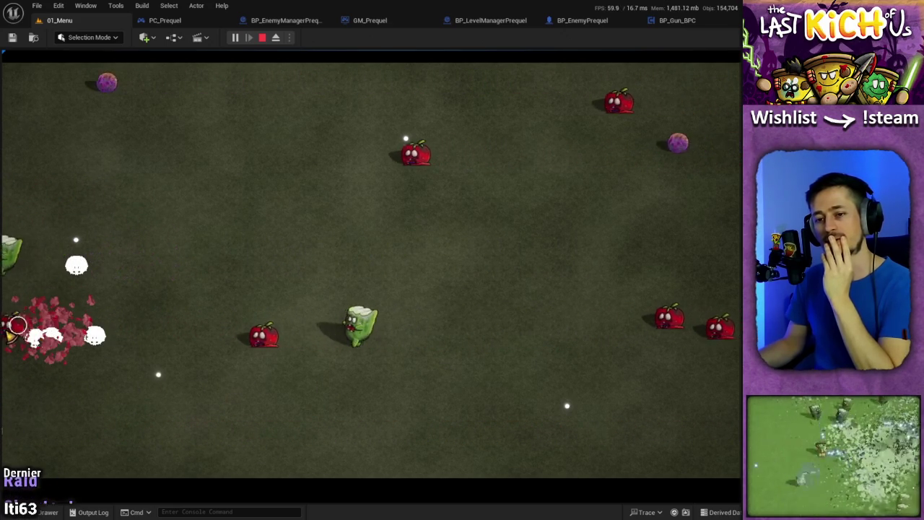
key("d")
key("a")
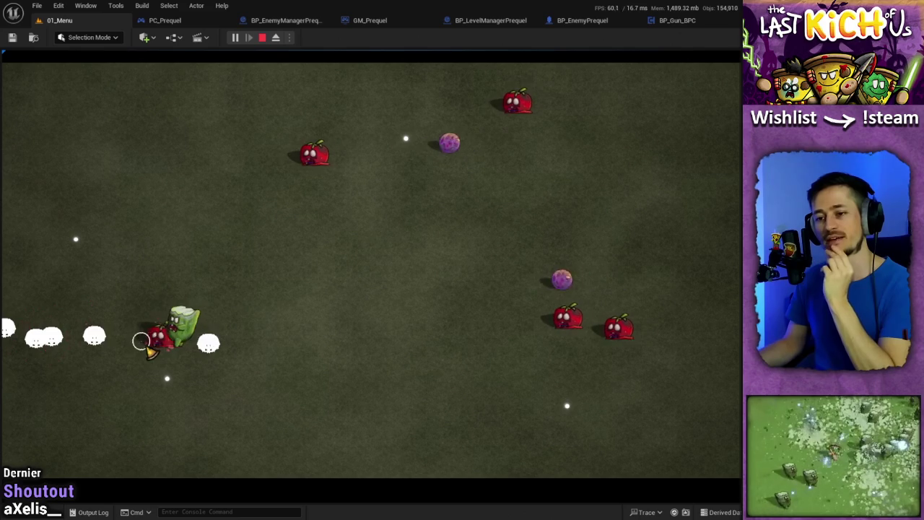
key("a")
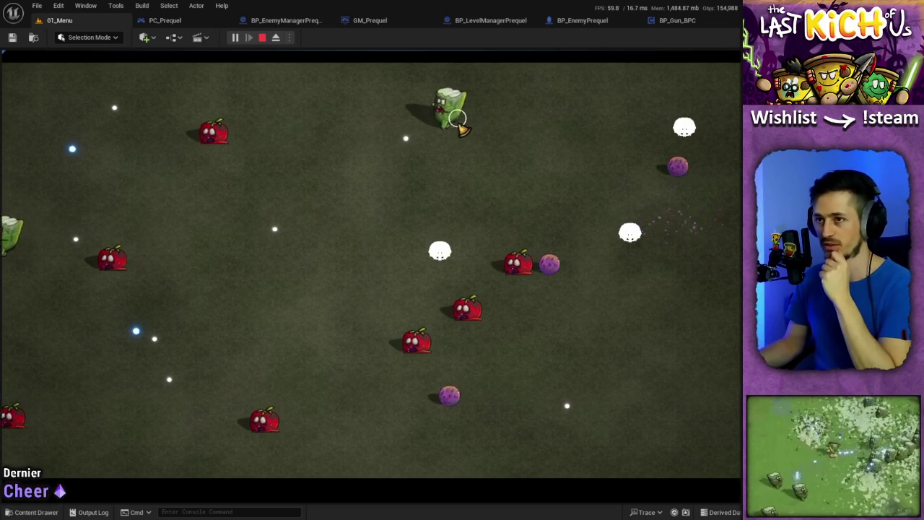
key("Escape")
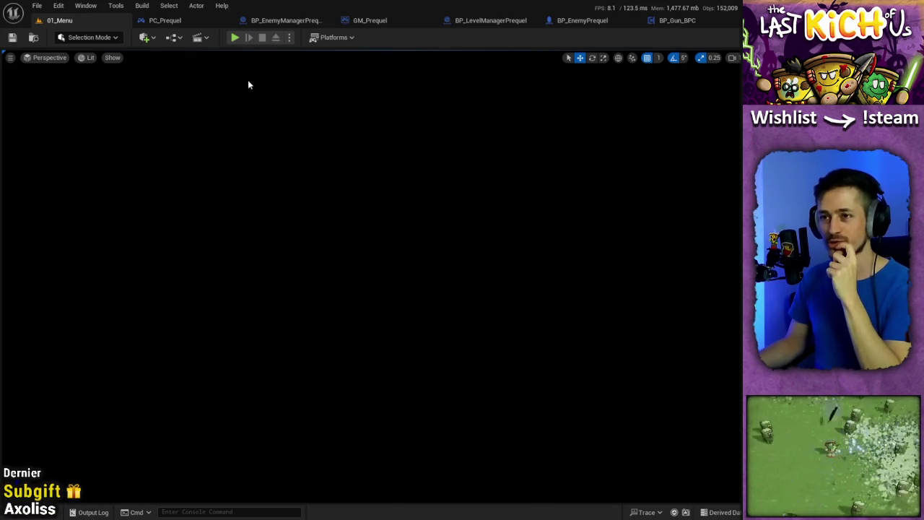
left_click(236, 37)
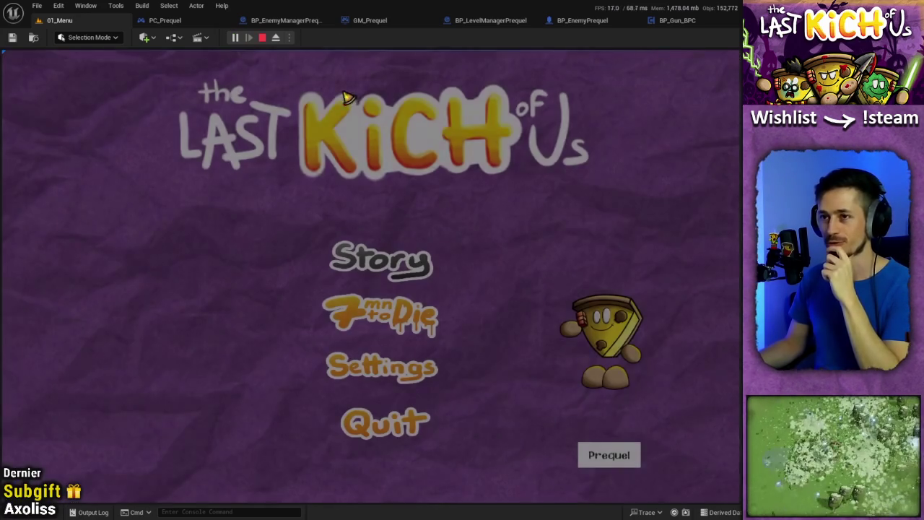
left_click(629, 456)
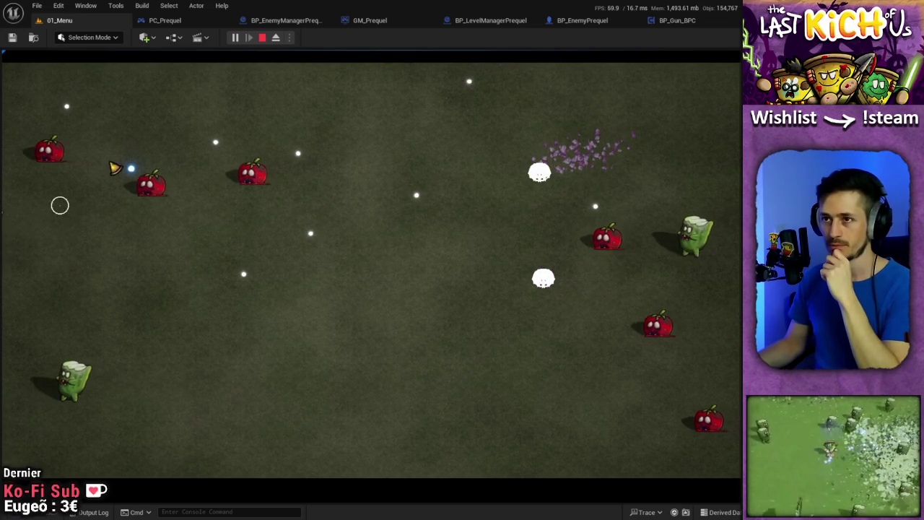
left_click(263, 45)
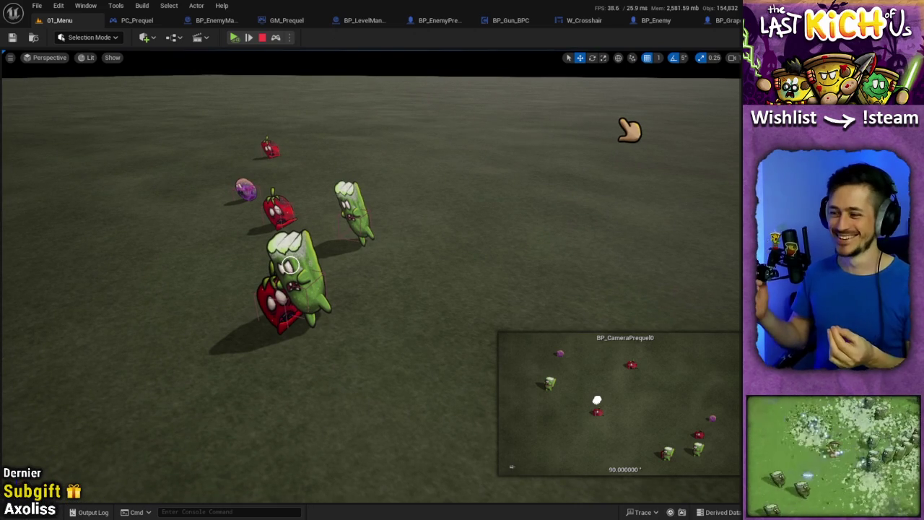
left_click(457, 268)
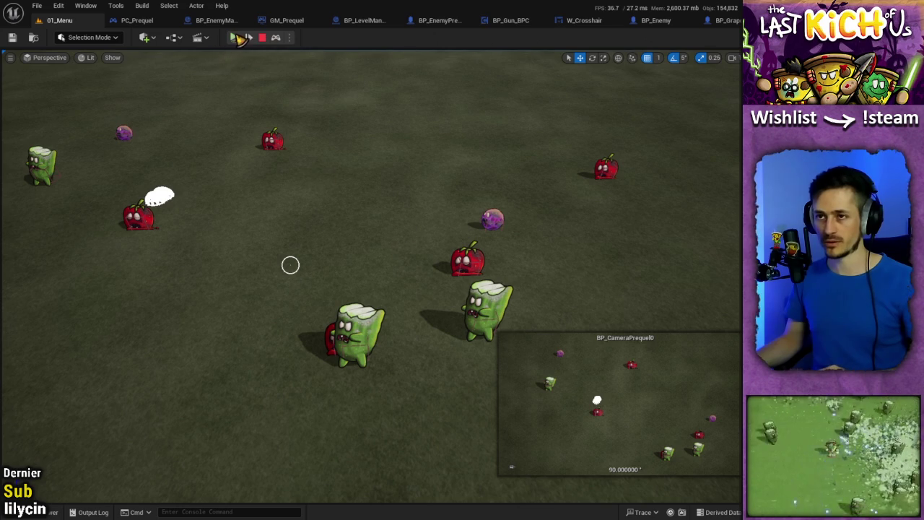
Resume the play session, move the player left with A, then stop the Play-in-Editor test.
left_click(277, 39)
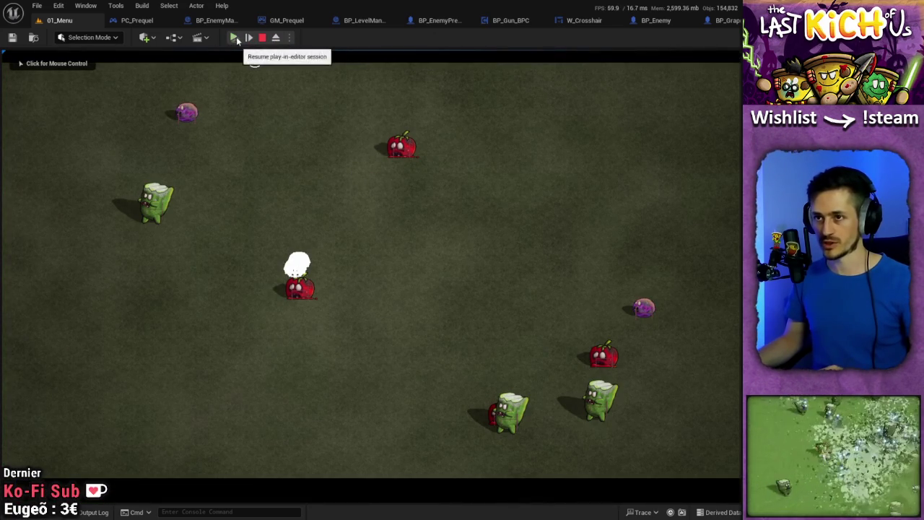
left_click(237, 40)
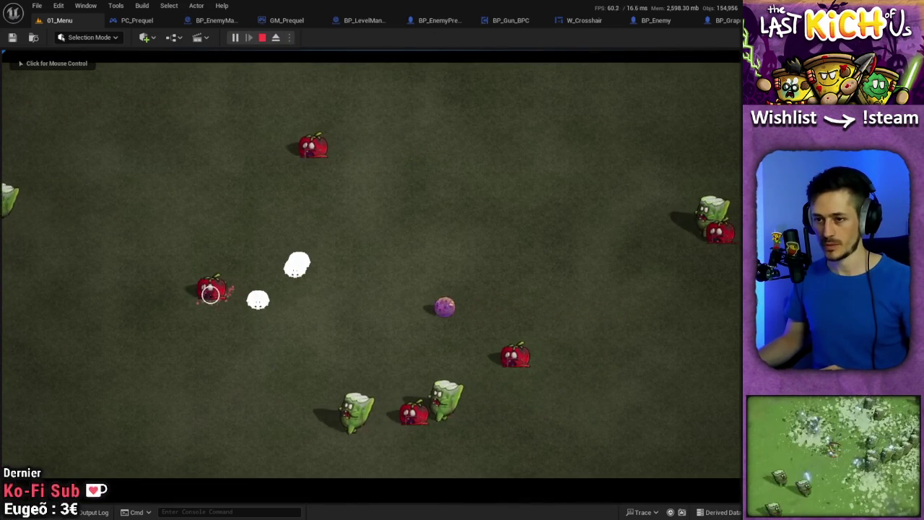
left_click(210, 292)
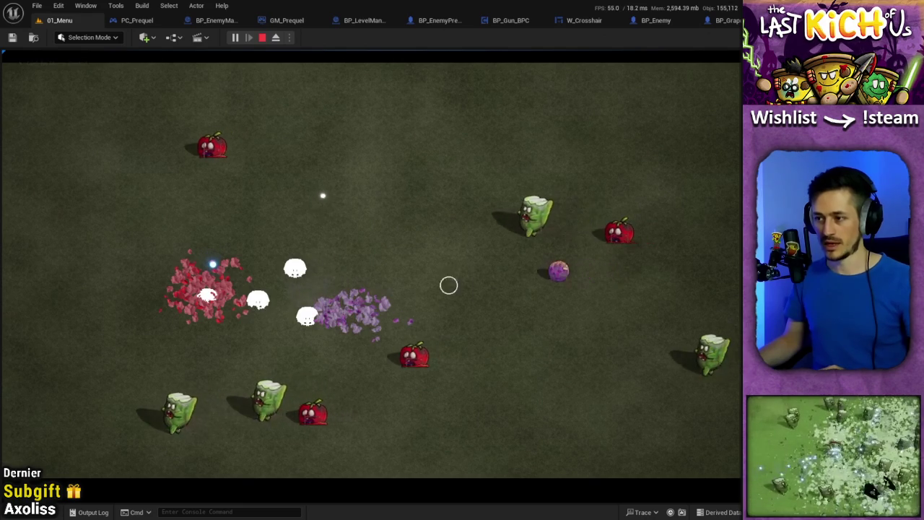
key("a")
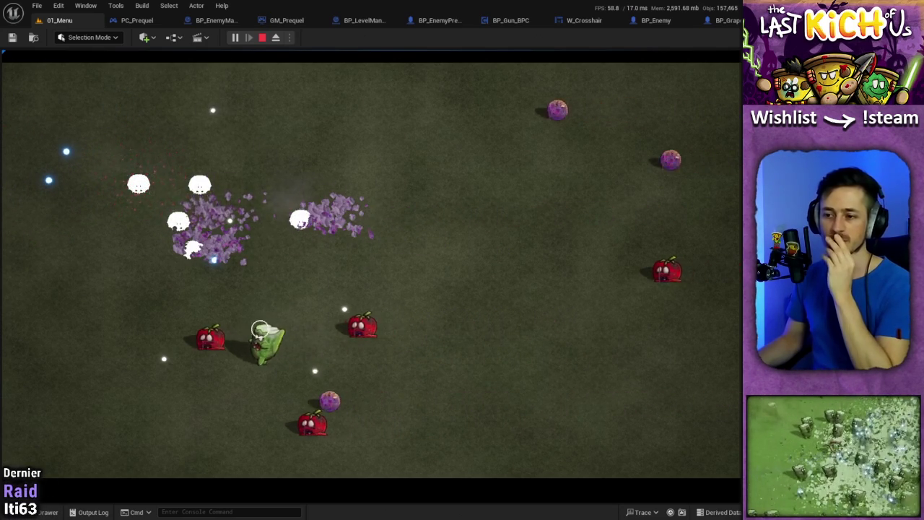
left_click(264, 38)
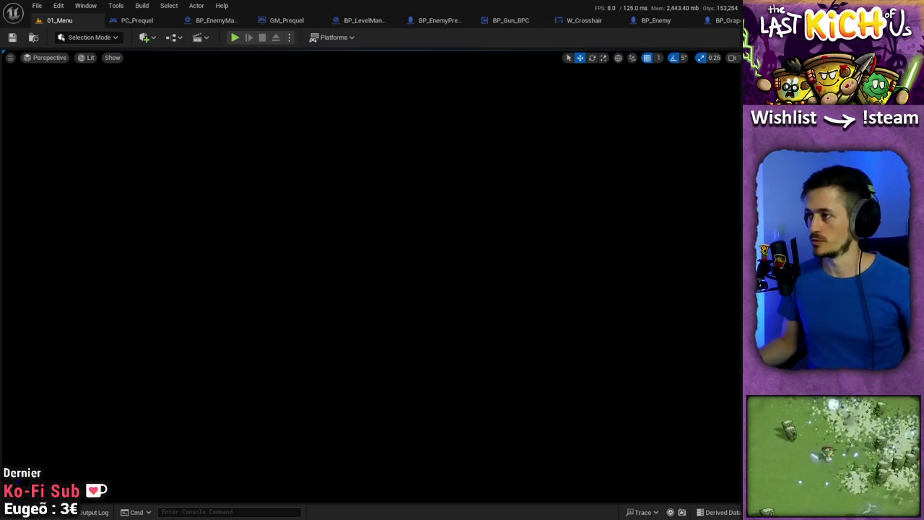
Close the BP_GrapePrequel, BP_Enemy, BP_ZucchiniPrequel and W_Crosshair tabs, leaving PC_Prequel's Event Graph showing.
left_click(717, 20)
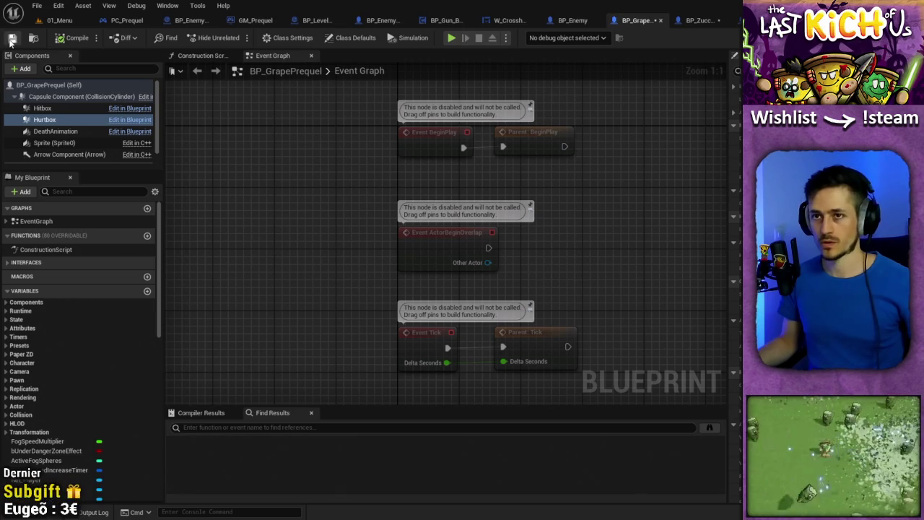
left_click(698, 20)
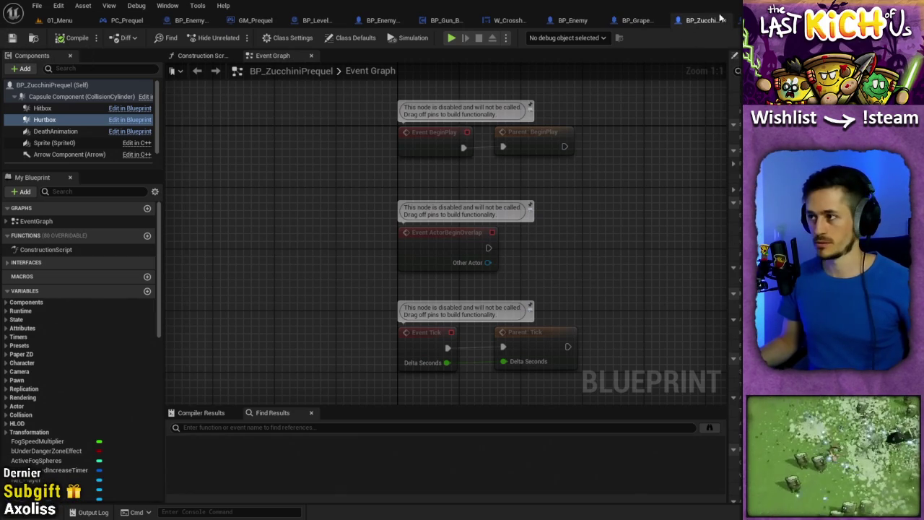
left_click(637, 20)
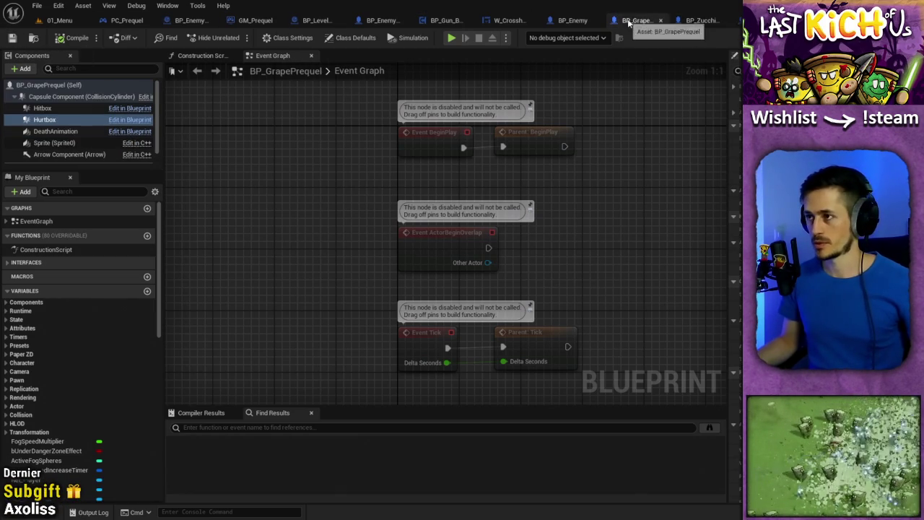
left_click(663, 20)
left_click(662, 20)
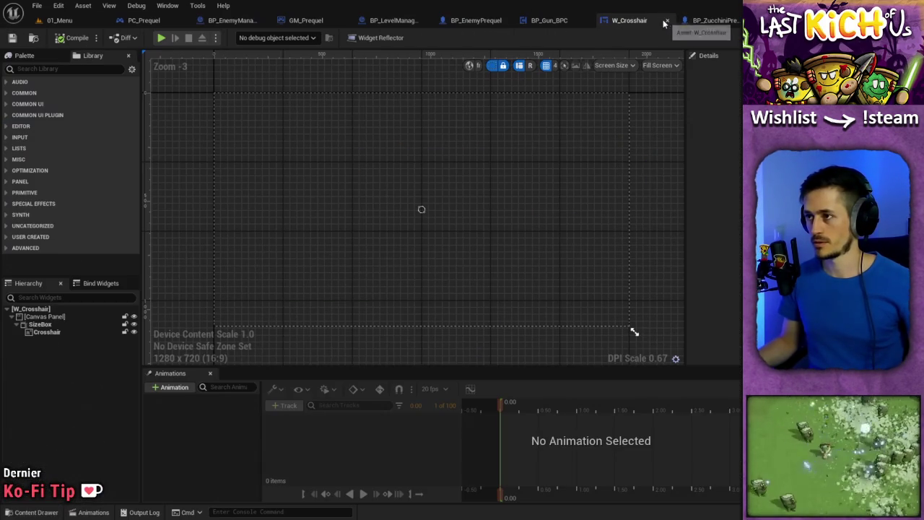
left_click(732, 23)
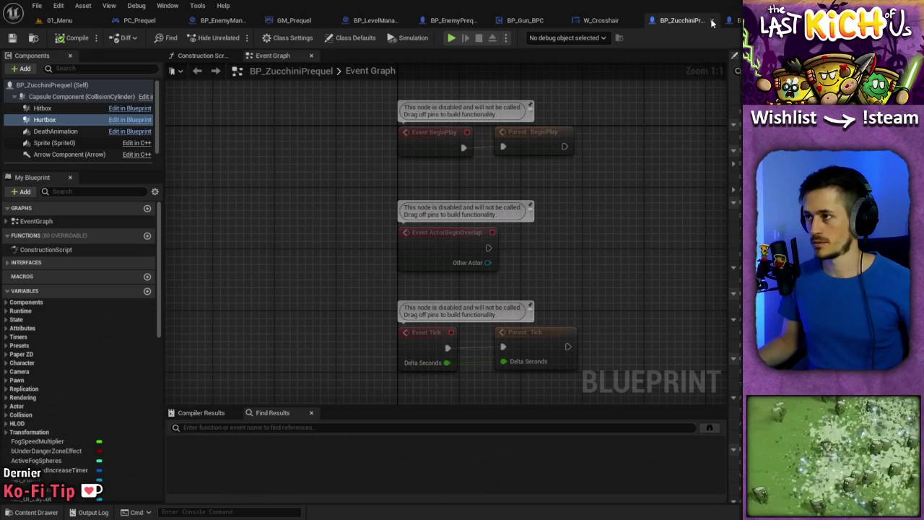
left_click(734, 22)
left_click(735, 20)
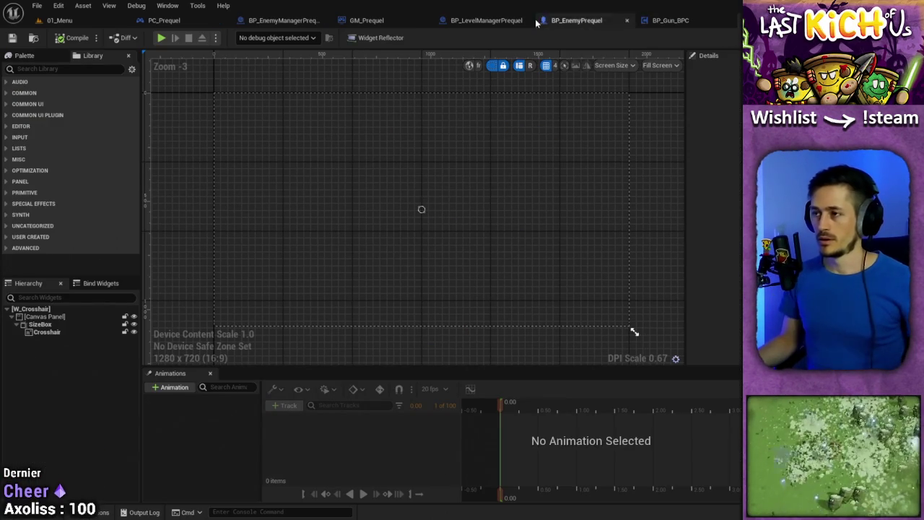
left_click(164, 26)
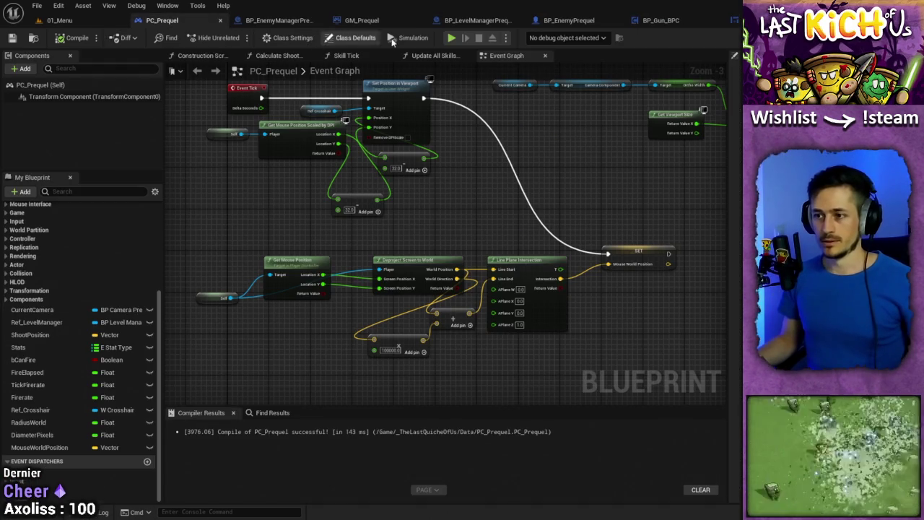
Delete the Sphere Overlap Actors node from BP_Gun_BPC's Fire Once graph.
left_click(654, 20)
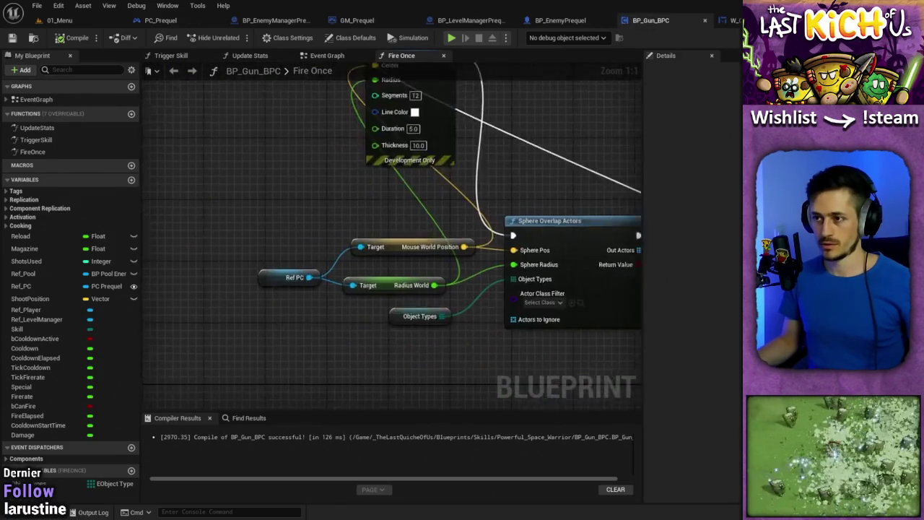
scroll(312, 230, "down", 3)
mouse_move(312, 230)
left_mouse_down()
mouse_move(243, 126)
mouse_move(304, 100)
mouse_move(294, 162)
mouse_move(103, 203)
left_mouse_up()
mouse_move(299, 183)
left_mouse_down()
mouse_move(379, 100)
mouse_move(475, 136)
left_mouse_up()
mouse_move(597, 151)
left_mouse_down()
mouse_move(345, 355)
mouse_move(163, 151)
mouse_move(303, 151)
mouse_move(361, 137)
mouse_move(422, 105)
left_mouse_up()
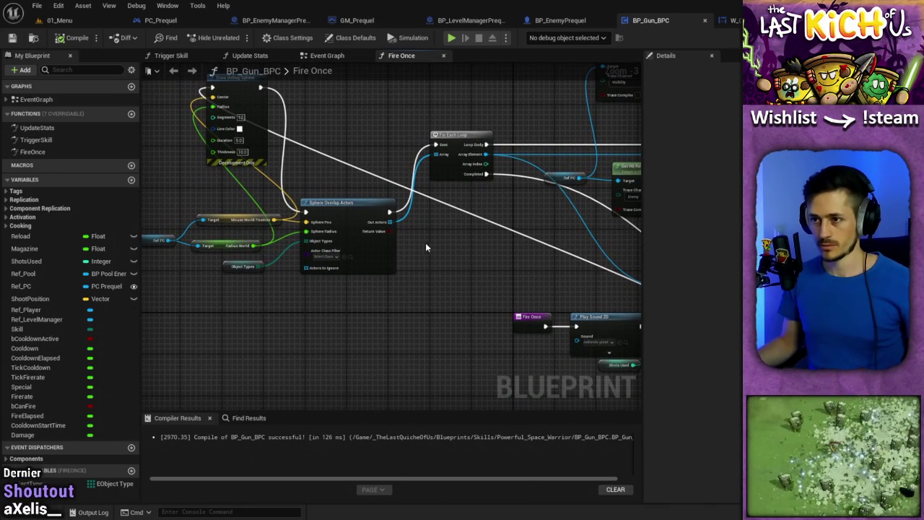
left_click_drag(406, 288, 365, 223)
key("Delete")
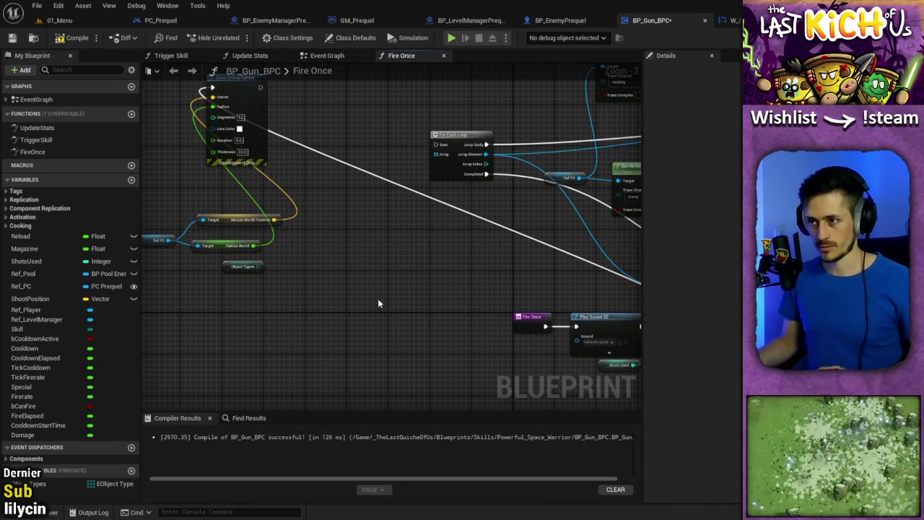
Add a Sphere Trace By Channel node in its place.
right_click(357, 238)
type("sp")
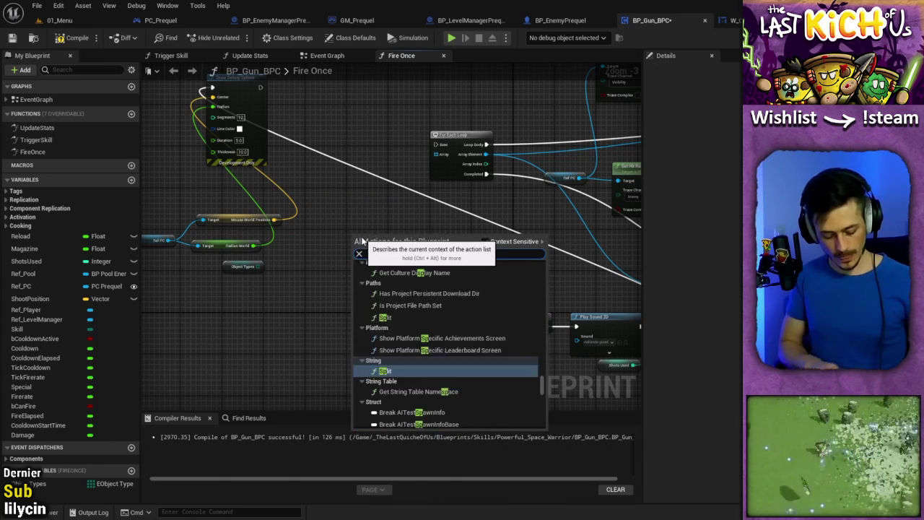
type("here tra")
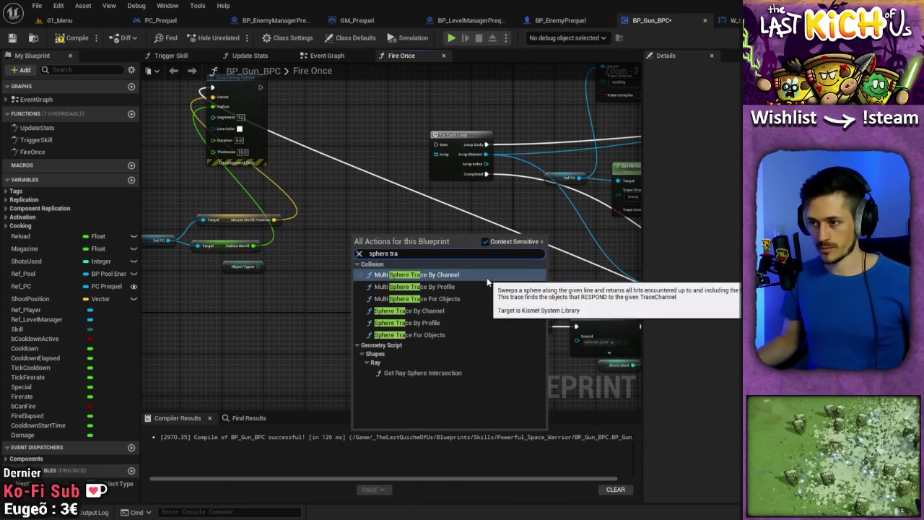
left_click(444, 312)
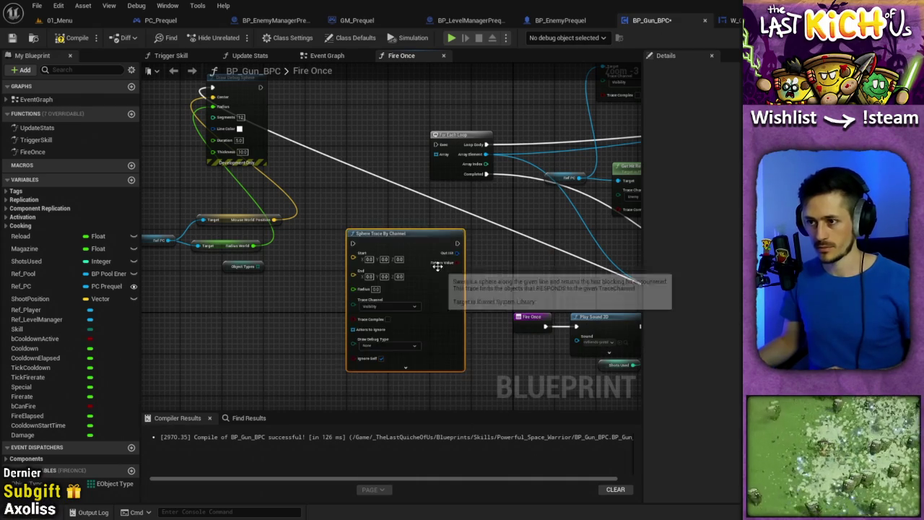
mouse_move(417, 230)
left_mouse_down()
mouse_move(396, 191)
mouse_move(366, 192)
left_mouse_up()
scroll(433, 231, "up", 3)
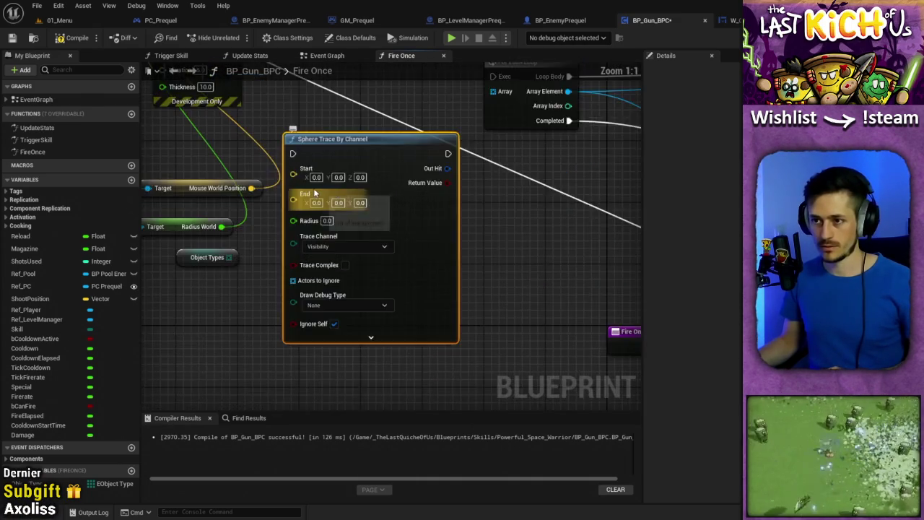
left_click_drag(468, 270, 475, 262)
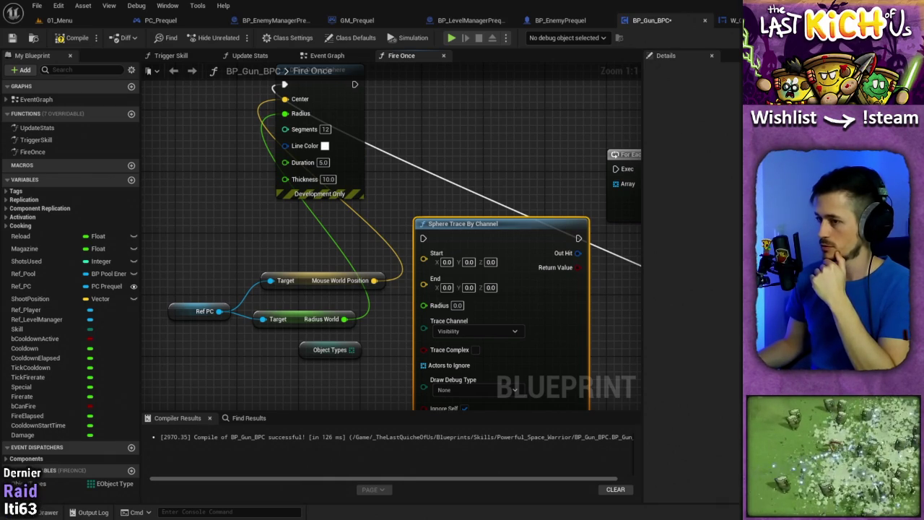
Wire Mouse World Position into the trace Start and Radius World into its Radius.
mouse_move(530, 200)
left_mouse_down()
mouse_move(457, 187)
mouse_move(537, 171)
left_mouse_up()
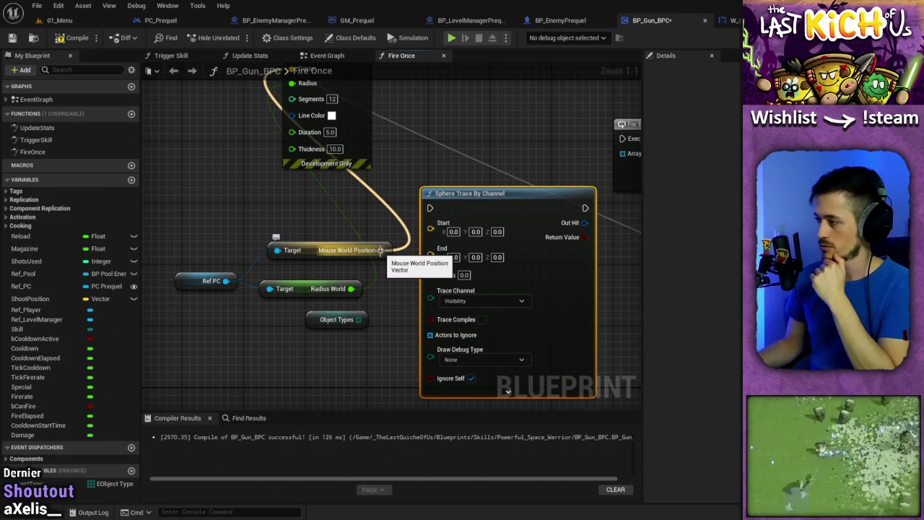
left_click_drag(381, 249, 431, 224)
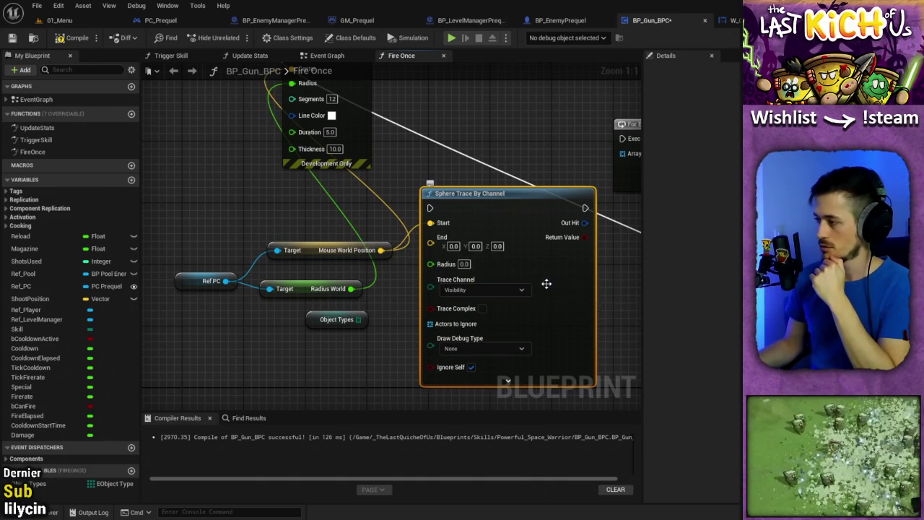
mouse_move(350, 288)
left_mouse_down()
mouse_move(441, 265)
mouse_move(431, 263)
left_mouse_up()
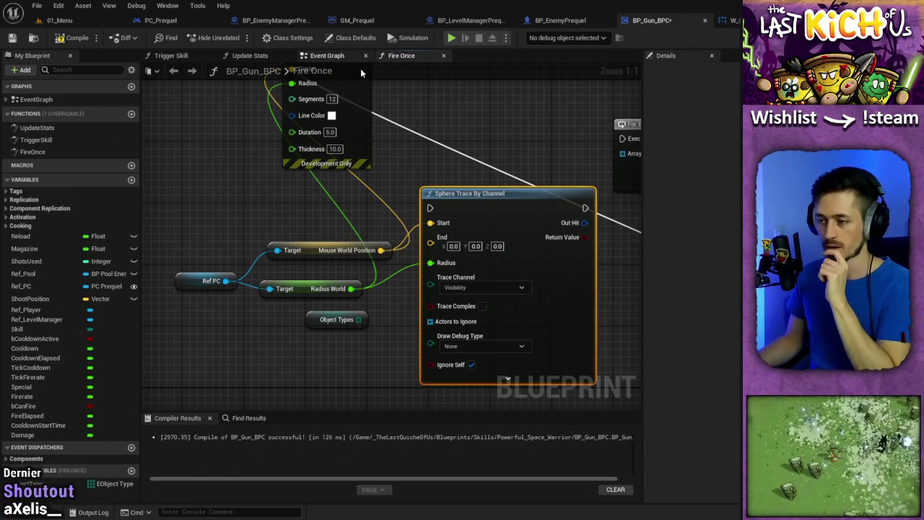
Add a WorldDirection vector variable to PC_Prequel and place a Set node for it.
left_click(160, 20)
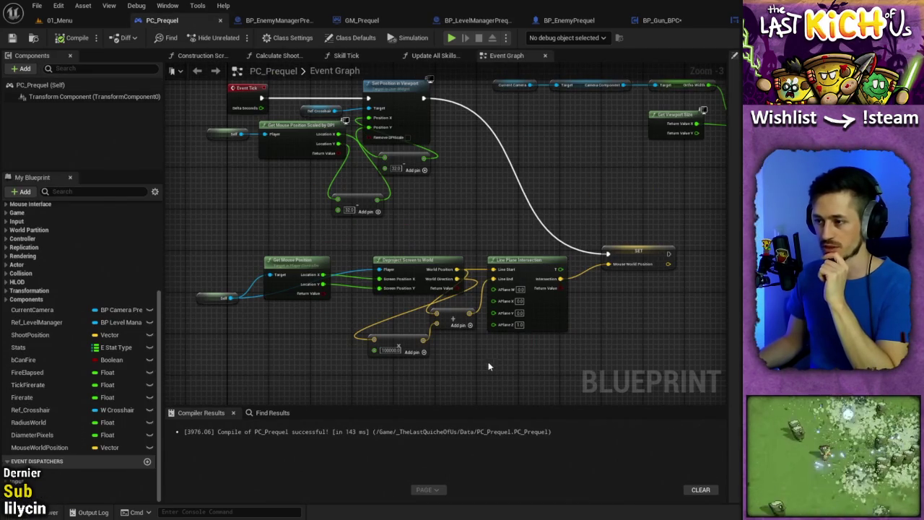
mouse_move(488, 361)
left_mouse_down()
mouse_move(425, 333)
mouse_move(421, 295)
mouse_move(540, 296)
mouse_move(460, 303)
left_mouse_up()
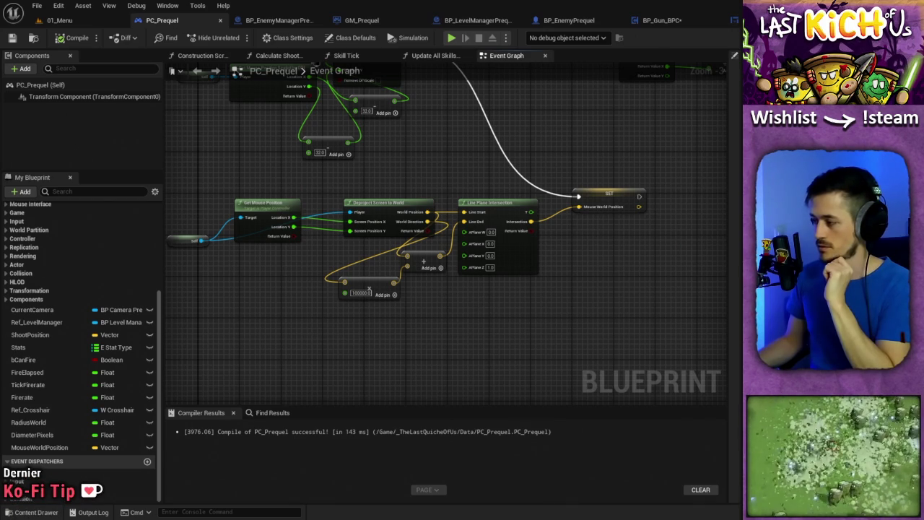
right_click(41, 447)
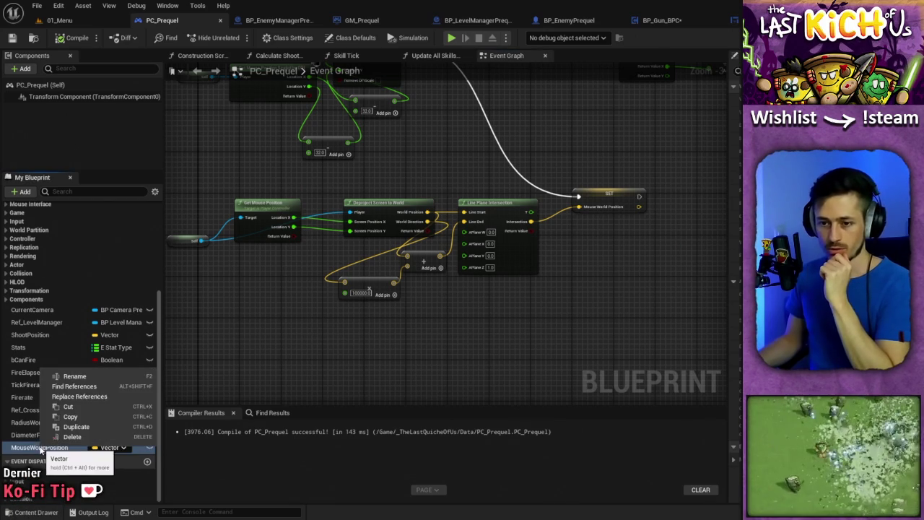
left_click(193, 325)
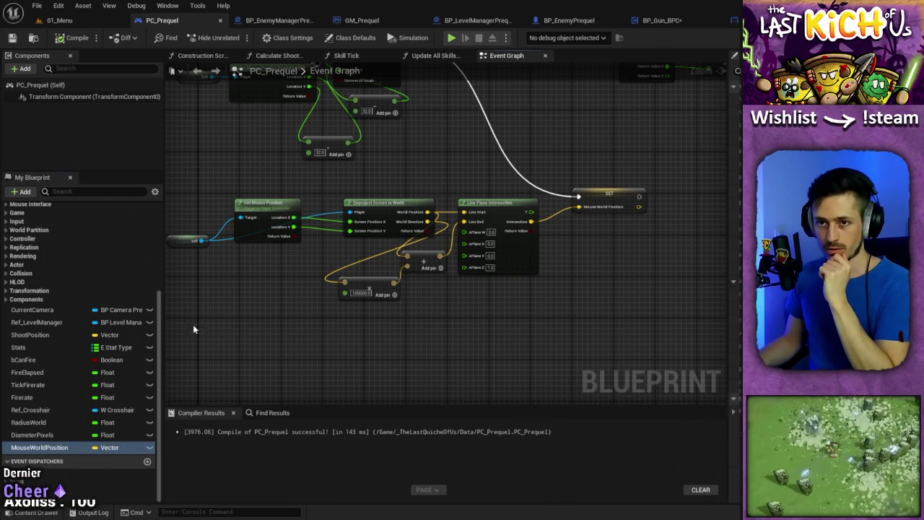
scroll(109, 320, "up", 3)
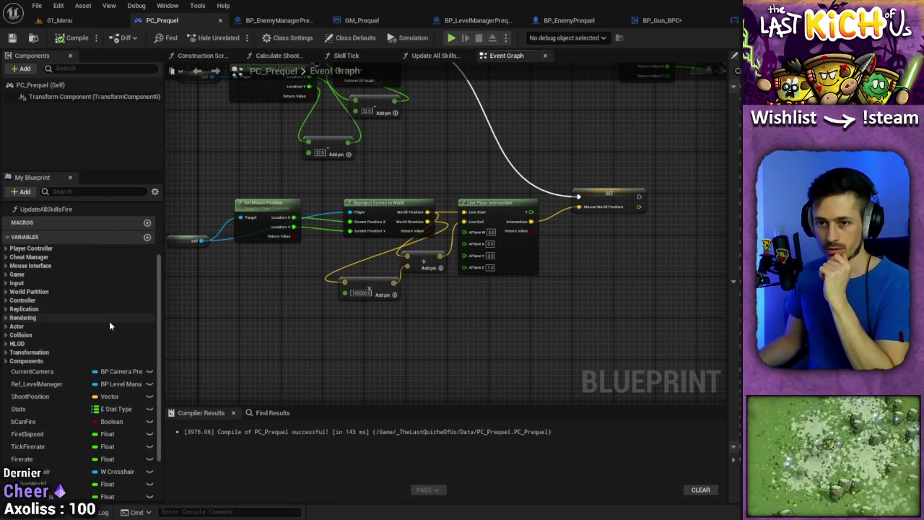
left_click(147, 237)
type("WorldDirection")
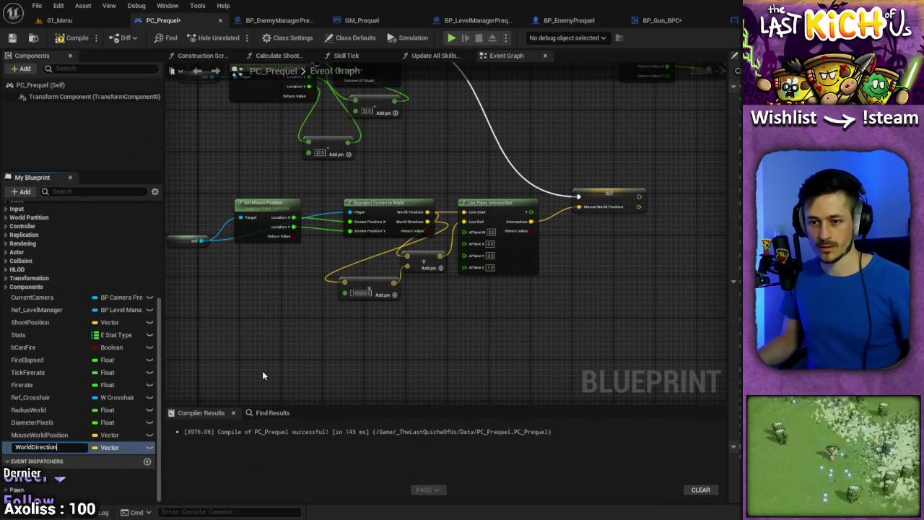
key("Return")
left_click_drag(575, 308, 678, 197)
left_click(588, 337)
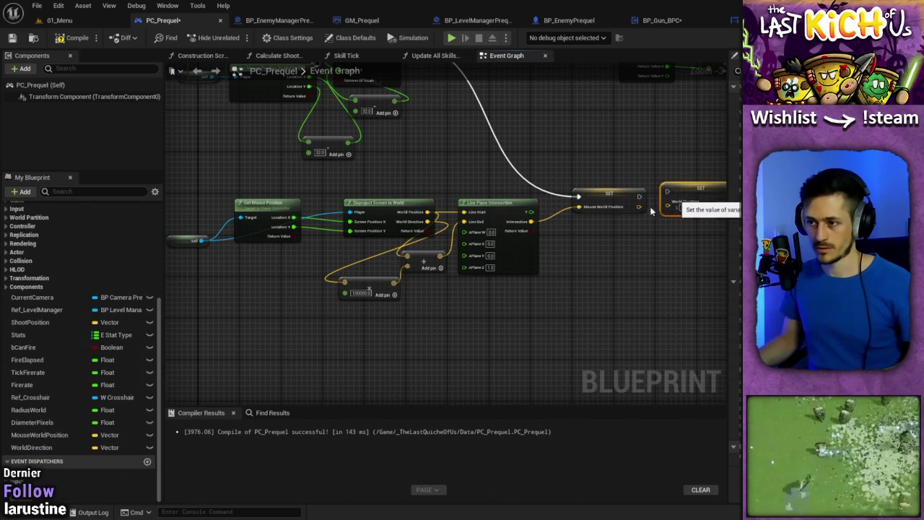
Wire Deproject's World Direction into the WorldDirection setter.
left_click_drag(439, 258, 416, 335)
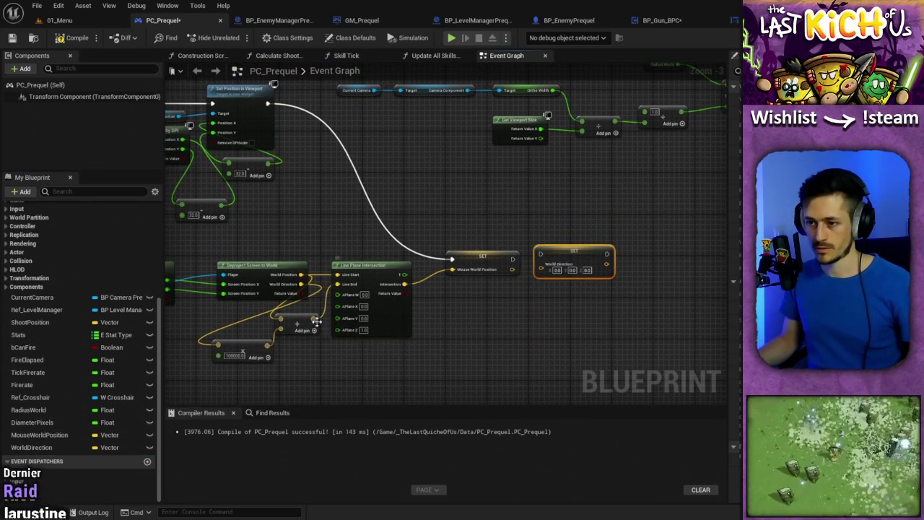
mouse_move(316, 319)
left_mouse_down()
mouse_move(325, 288)
mouse_move(356, 313)
mouse_move(458, 295)
mouse_move(538, 268)
mouse_move(601, 265)
mouse_move(562, 262)
left_mouse_up()
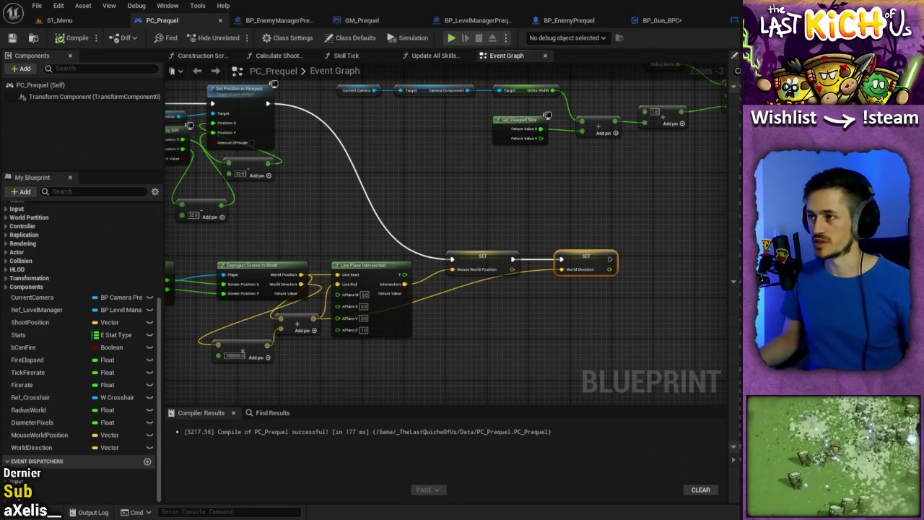
left_click(659, 20)
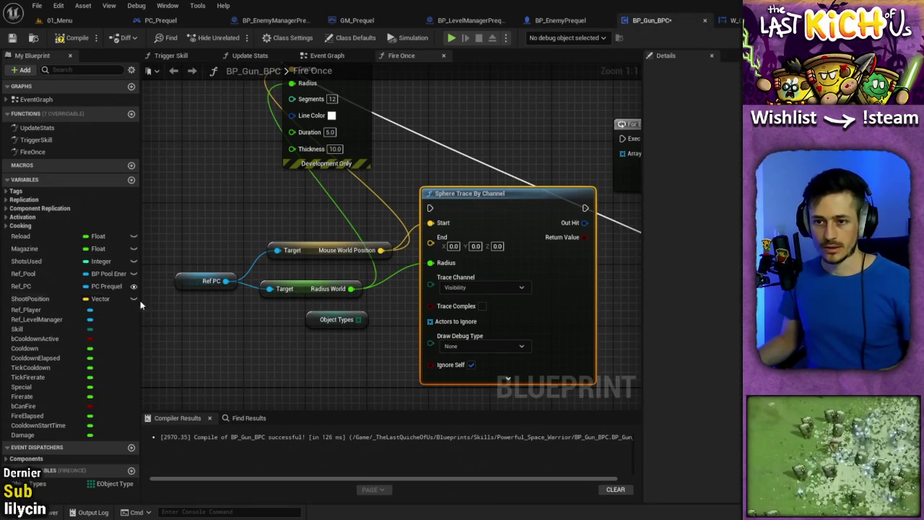
Add a World Direction getter from Ref PC and wire it to the Sphere Trace End.
left_click_drag(224, 281, 257, 353)
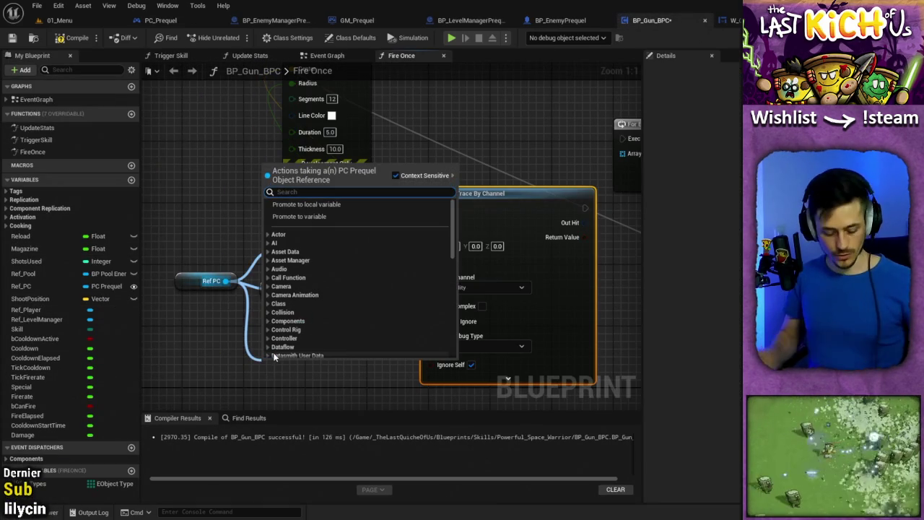
type("world dire")
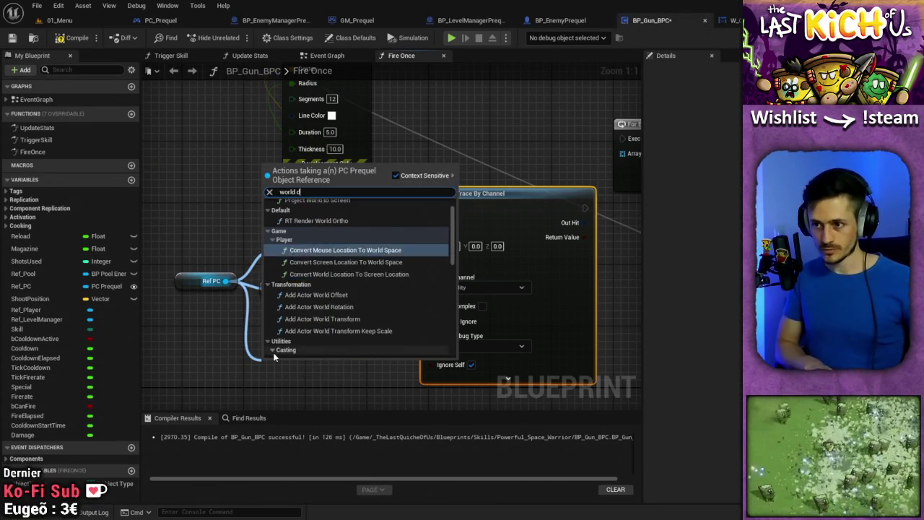
left_click(361, 222)
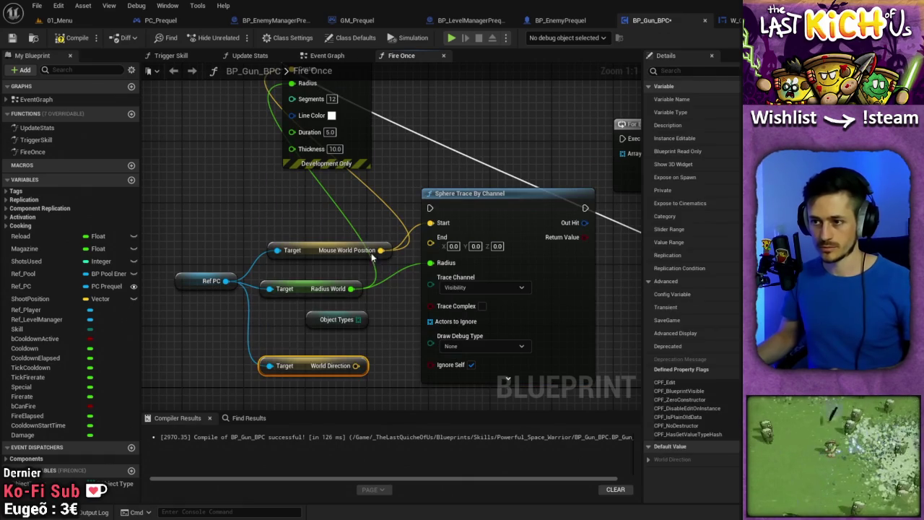
mouse_move(356, 366)
left_mouse_down()
mouse_move(383, 353)
mouse_move(434, 239)
left_mouse_up()
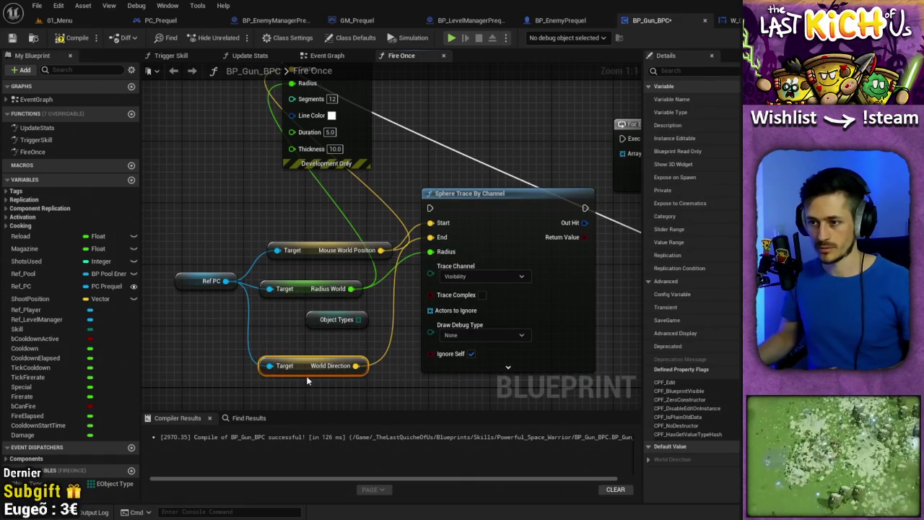
left_click_drag(303, 366, 312, 342)
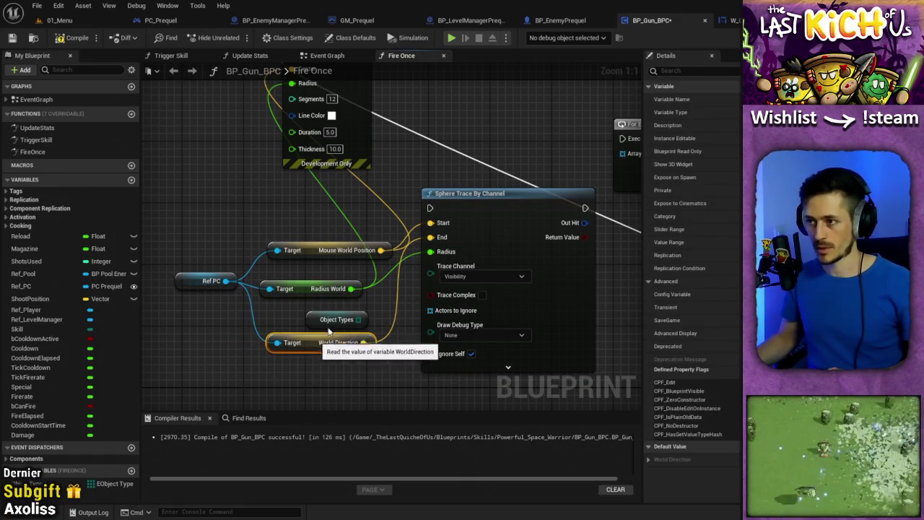
left_click(160, 20)
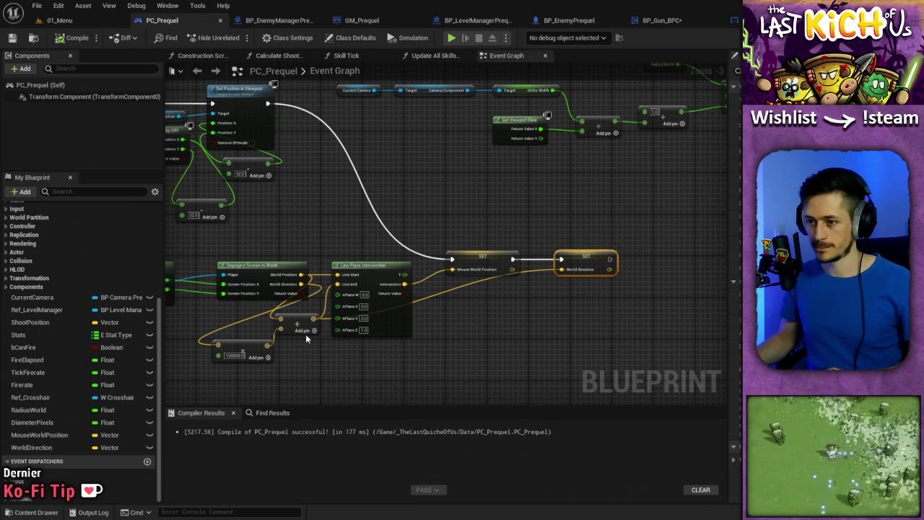
left_click(677, 21)
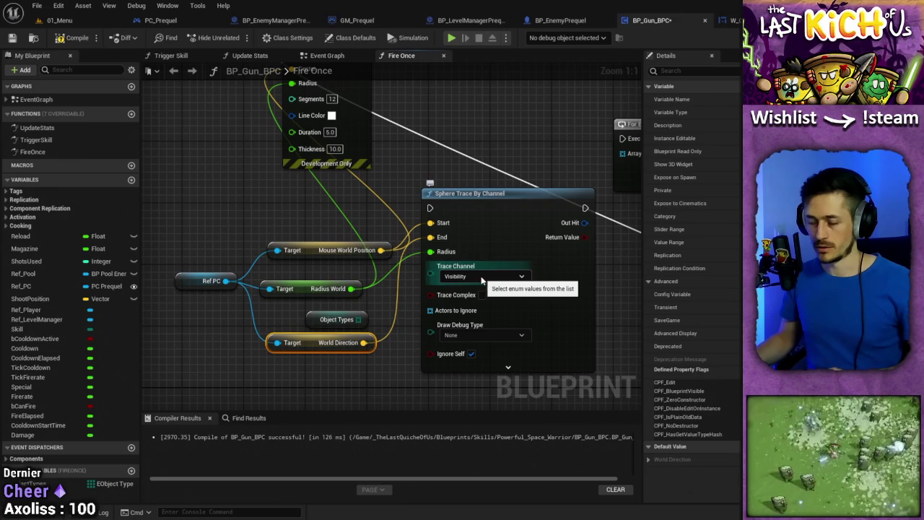
Set the trace channel to Enemy and Draw Debug Type to For Duration, then compile.
mouse_move(482, 282)
left_mouse_down()
mouse_move(576, 390)
mouse_move(535, 399)
mouse_move(637, 281)
mouse_move(535, 247)
mouse_move(520, 318)
mouse_move(554, 213)
left_mouse_up()
left_click(512, 228)
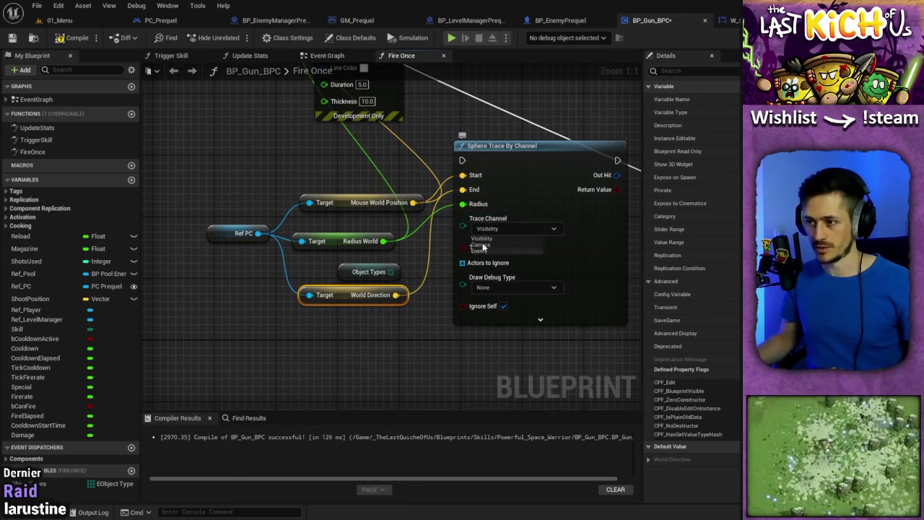
left_click(490, 247)
left_click_drag(441, 262, 375, 247)
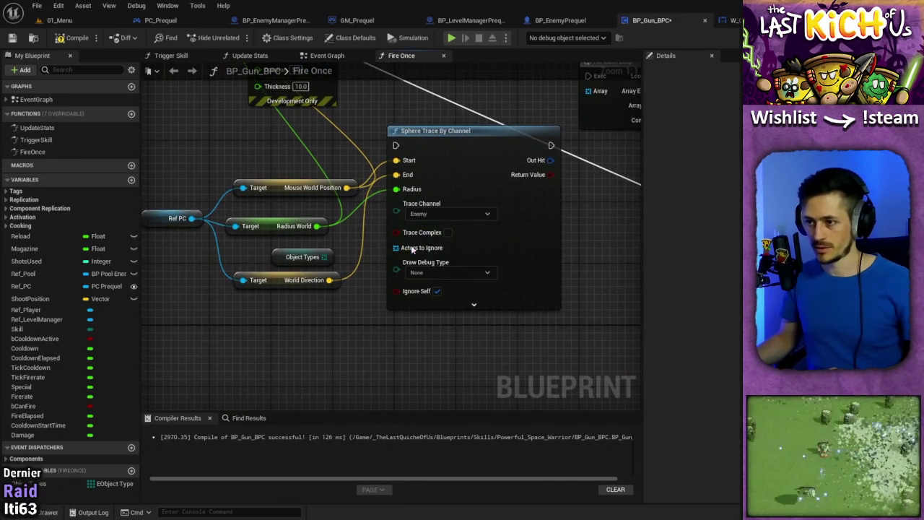
left_click(452, 275)
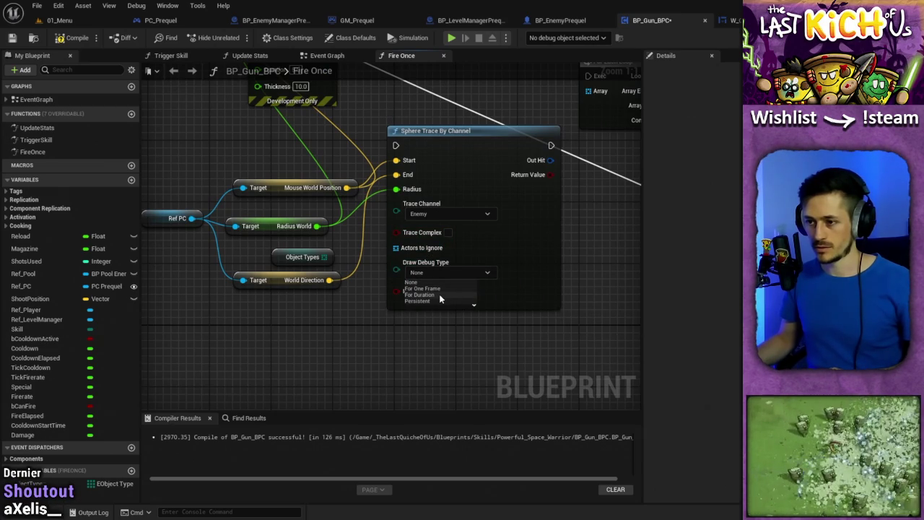
left_click(438, 295)
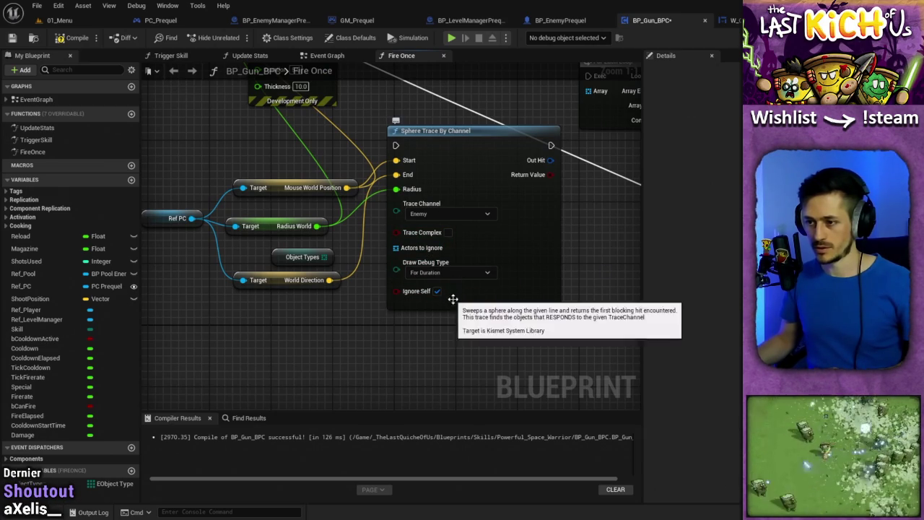
left_click(65, 39)
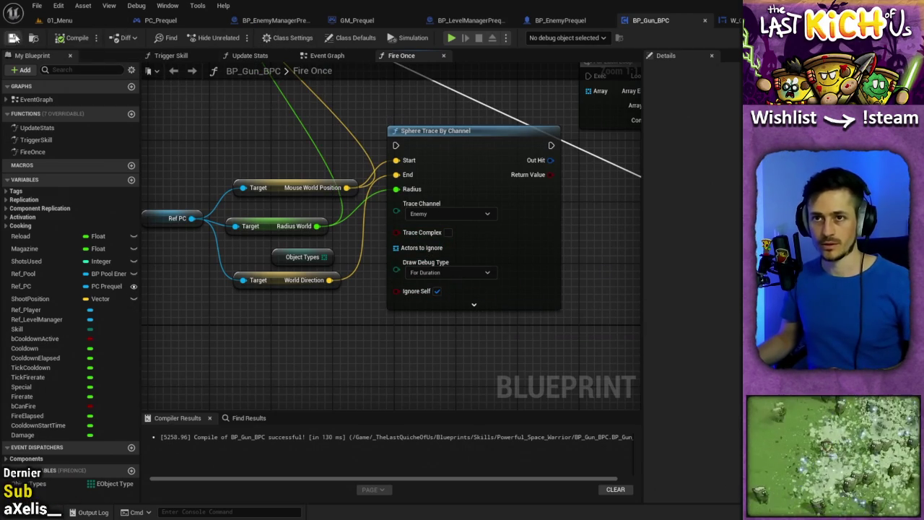
left_click(54, 21)
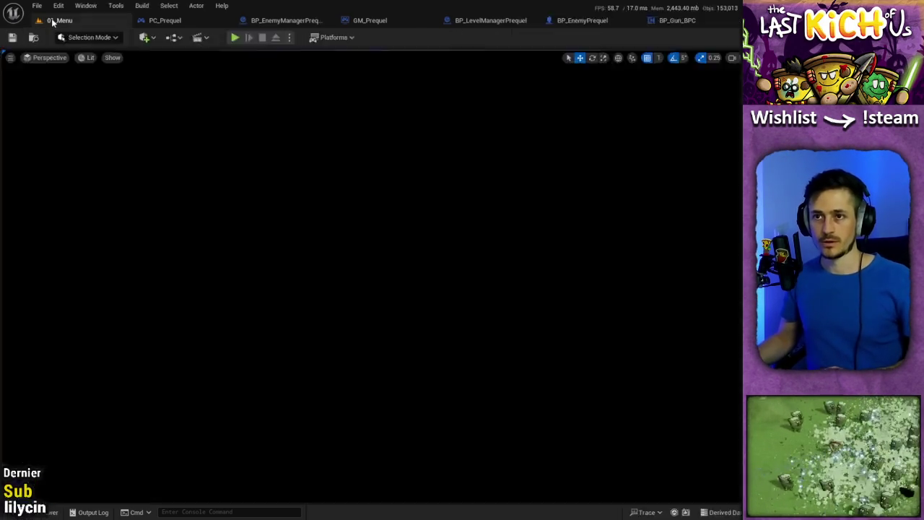
Add a Break Hit Result node from the Sphere Trace's Out Hit pin.
left_click(677, 20)
scroll(332, 250, "down", 2)
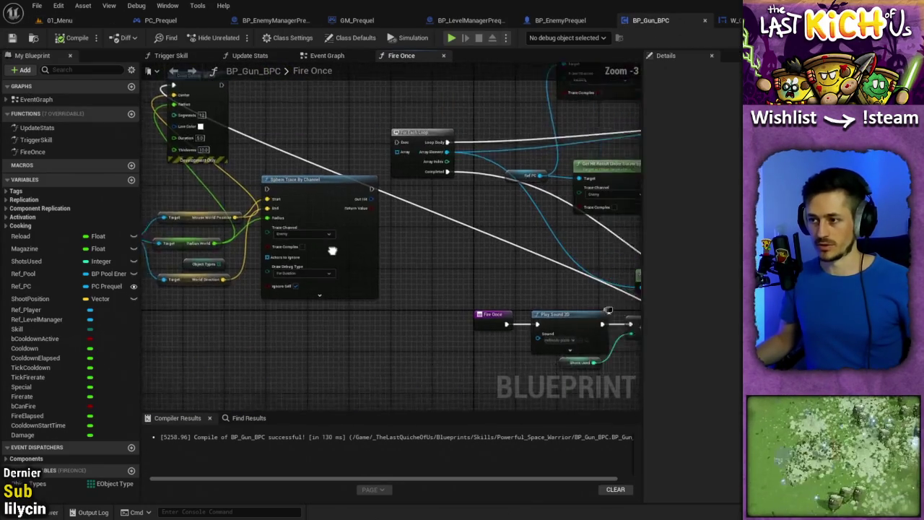
left_click_drag(332, 250, 436, 282)
double_click(533, 291)
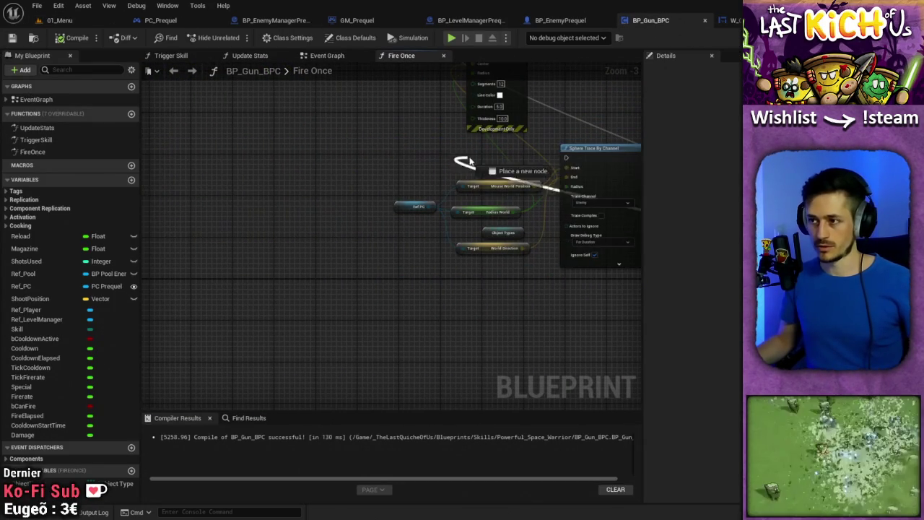
scroll(388, 262, "up", 3)
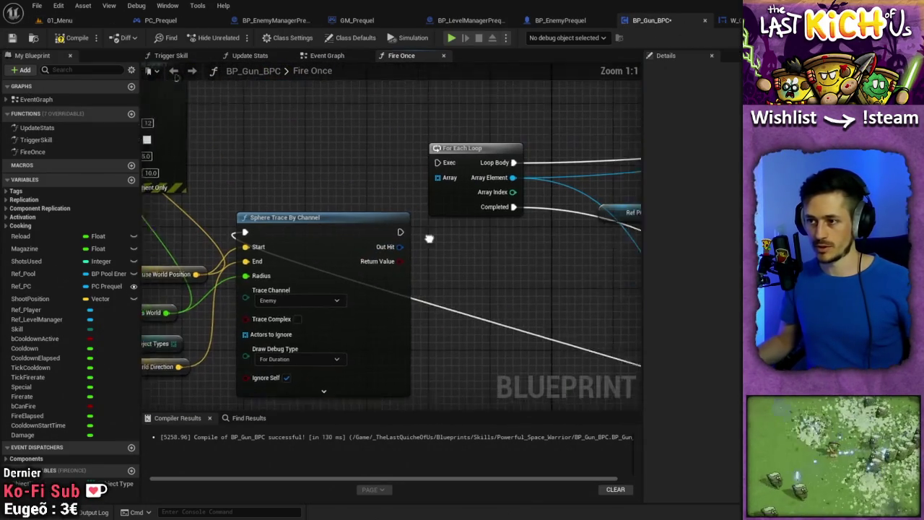
mouse_move(388, 262)
left_mouse_down()
mouse_move(224, 261)
mouse_move(342, 220)
mouse_move(347, 209)
left_mouse_up()
scroll(224, 261, "down", 3)
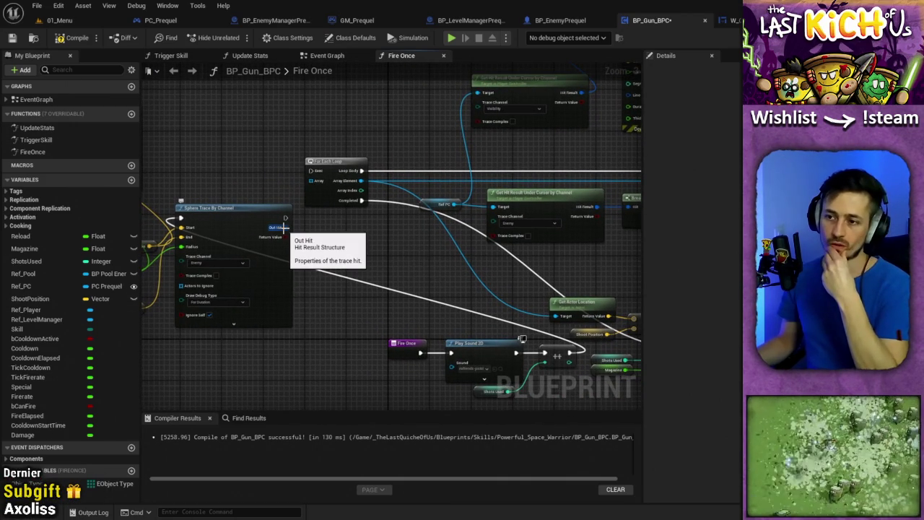
left_click_drag(284, 227, 212, 100)
type("break")
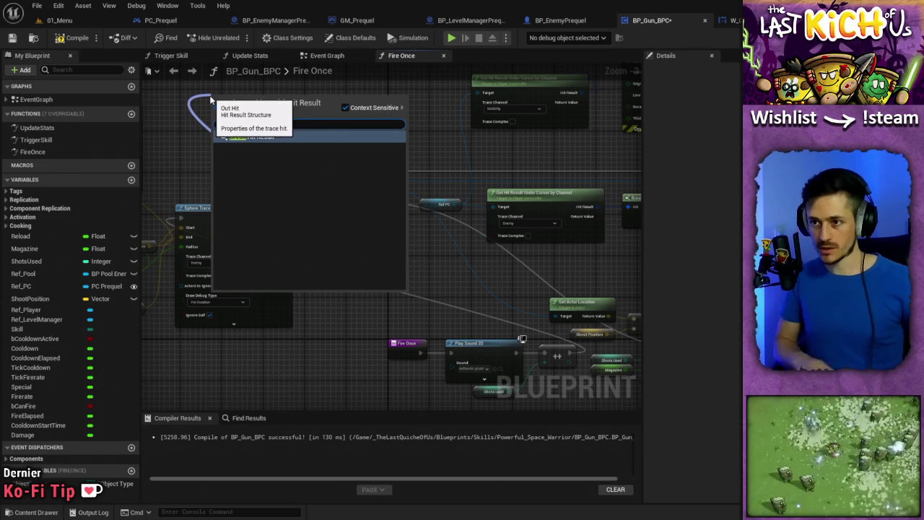
left_click(268, 136)
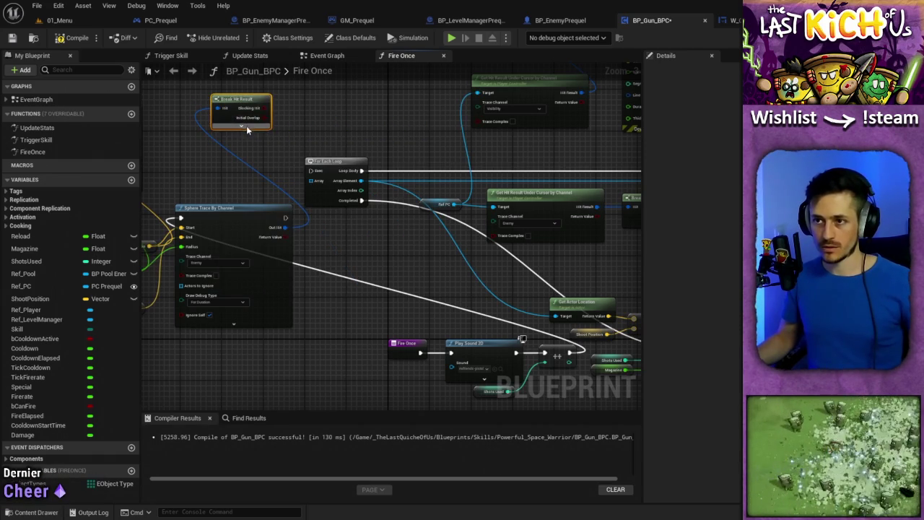
left_click(241, 126)
left_click_drag(248, 165, 279, 83)
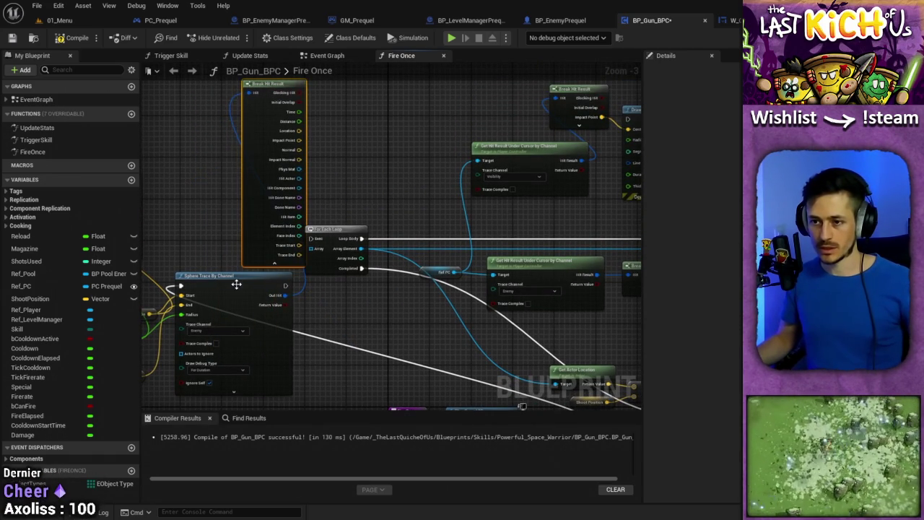
Reposition the Break Hit Result node and toggle its pins to check its outputs.
scroll(237, 284, "up", 1)
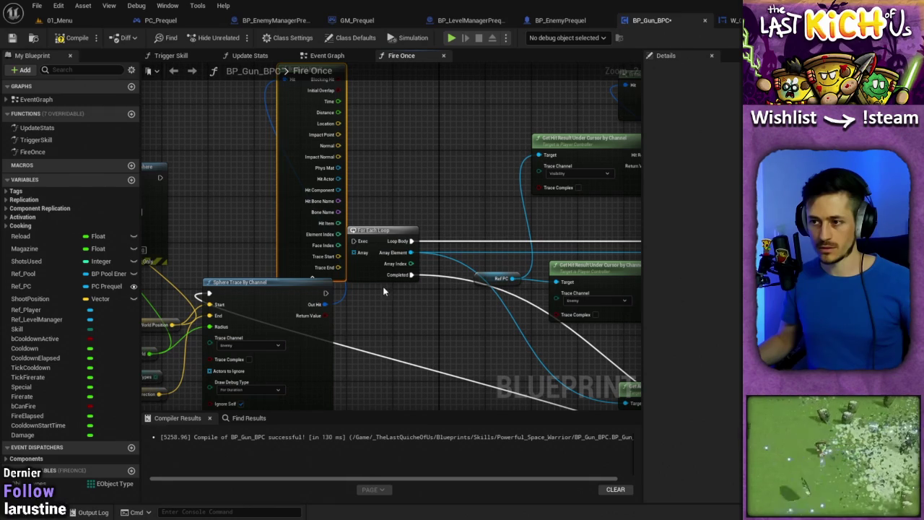
mouse_move(361, 310)
left_mouse_down()
mouse_move(331, 309)
mouse_move(330, 322)
left_mouse_up()
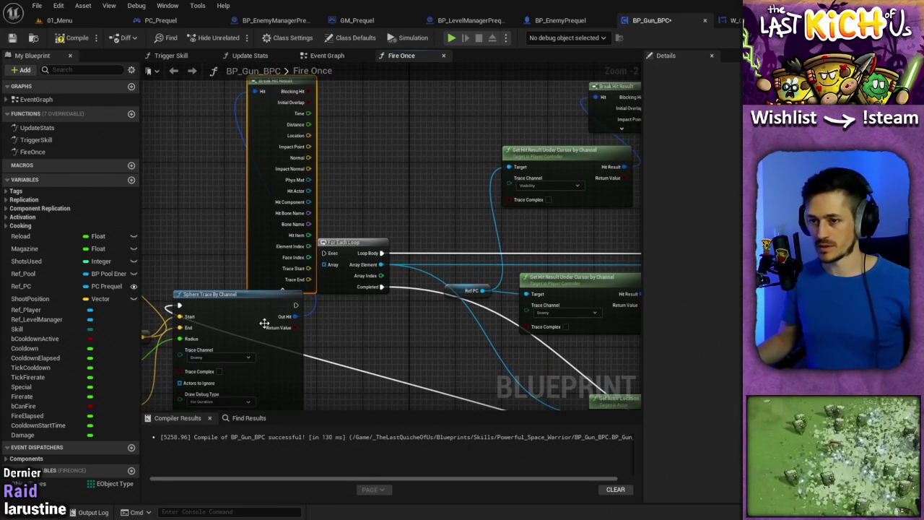
mouse_move(264, 322)
left_mouse_down()
mouse_move(333, 292)
mouse_move(390, 208)
mouse_move(296, 306)
mouse_move(355, 312)
left_mouse_up()
scroll(368, 299, "up", 2)
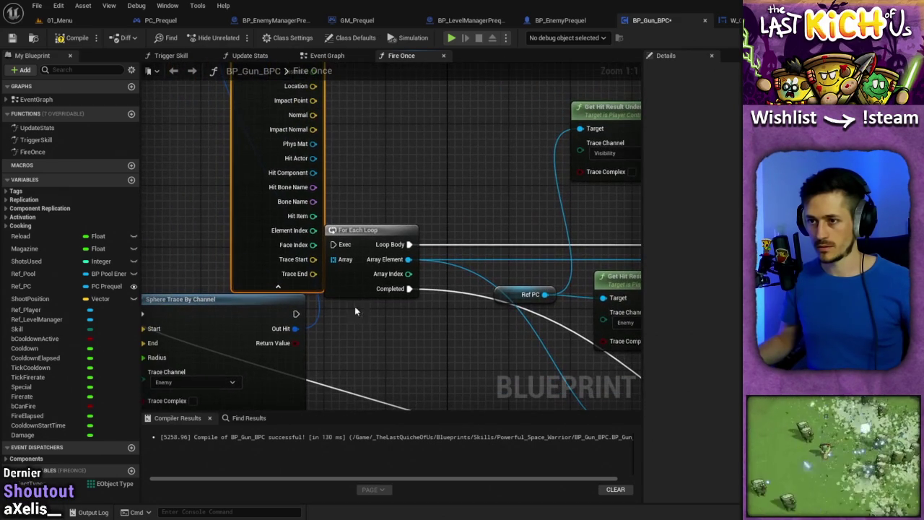
left_click(279, 288)
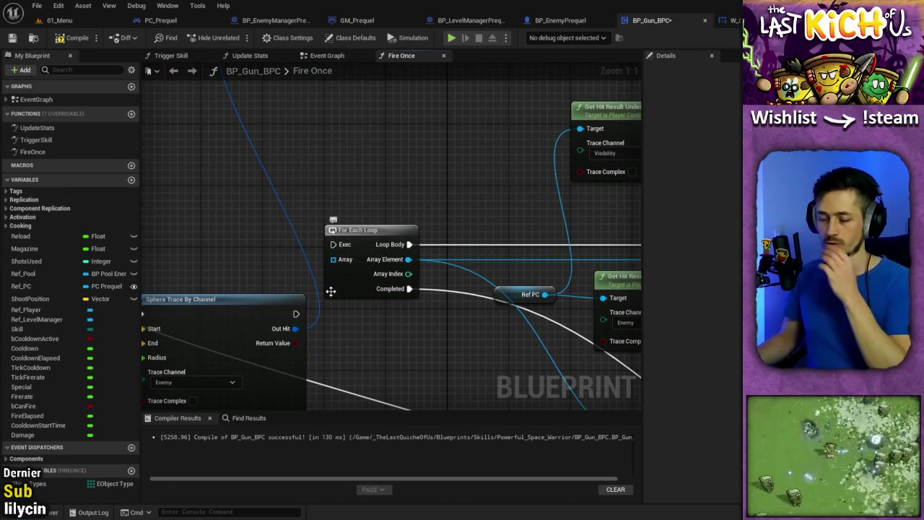
mouse_move(294, 336)
left_mouse_down()
mouse_move(161, 372)
mouse_move(245, 347)
mouse_move(330, 378)
left_mouse_up()
left_click(203, 120)
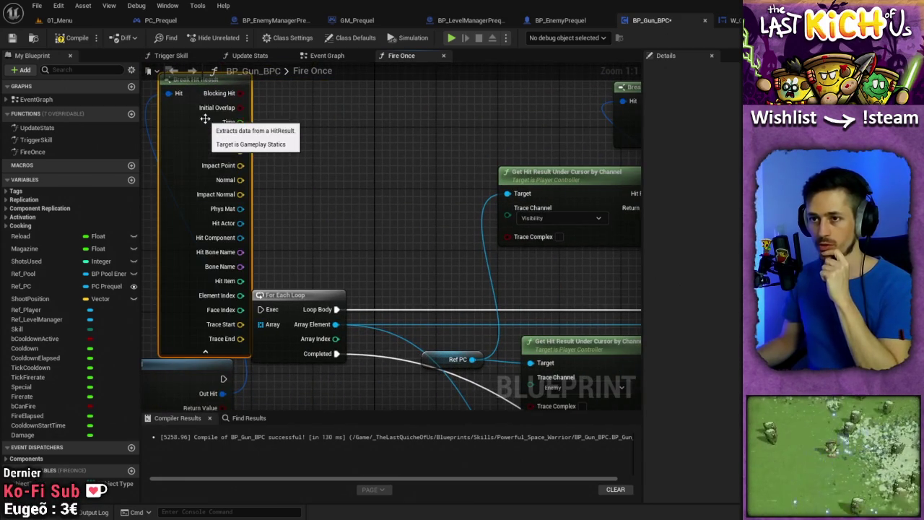
mouse_move(423, 262)
left_mouse_down()
mouse_move(144, 145)
mouse_move(149, 83)
left_mouse_up()
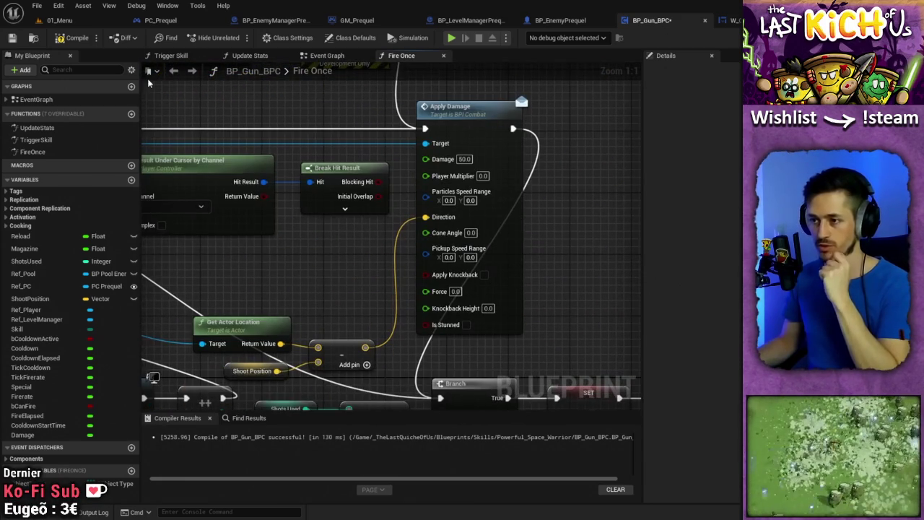
mouse_move(290, 259)
left_mouse_down()
mouse_move(563, 252)
mouse_move(635, 405)
mouse_move(530, 361)
mouse_move(488, 390)
mouse_move(397, 359)
mouse_move(393, 327)
mouse_move(533, 364)
mouse_move(677, 436)
left_mouse_up()
left_click(309, 361)
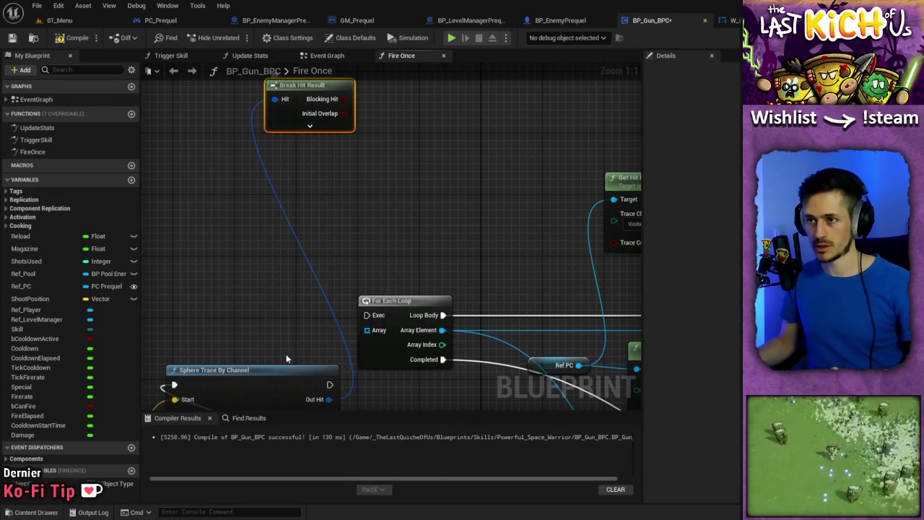
left_click_drag(298, 98, 283, 168)
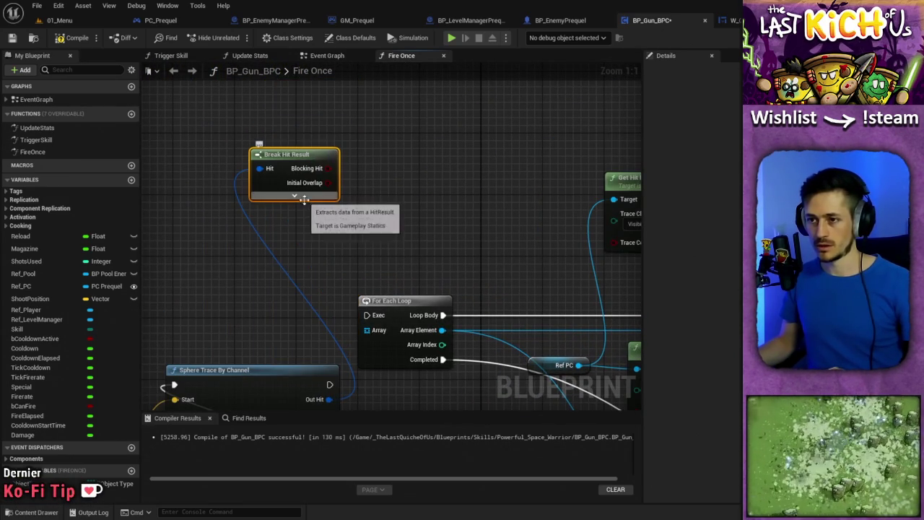
left_click(295, 195)
Move Break Hit Result above the loop near Apply Damage and expand its pins.
mouse_move(331, 298)
left_mouse_down()
mouse_move(506, 216)
mouse_move(477, 148)
mouse_move(521, 198)
mouse_move(537, 185)
left_mouse_up()
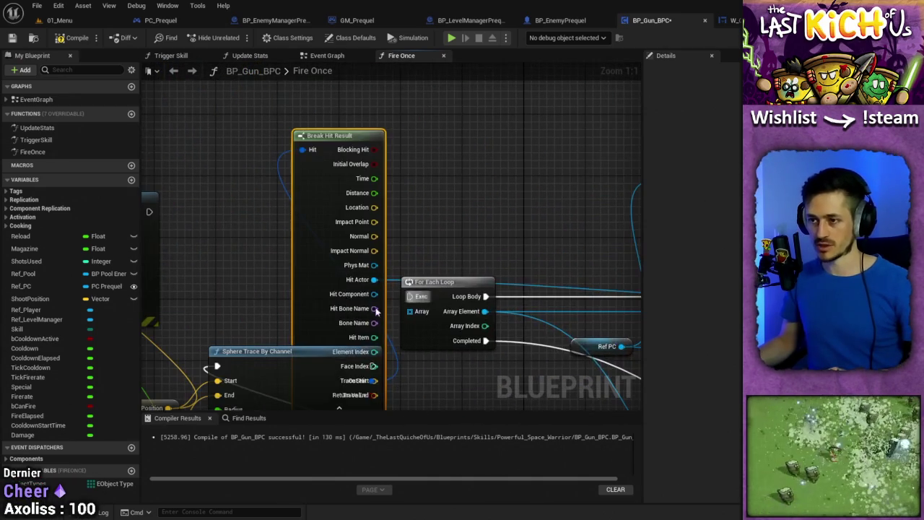
mouse_move(368, 333)
left_mouse_down()
mouse_move(389, 254)
mouse_move(354, 287)
left_mouse_up()
left_click_drag(340, 173, 348, 93)
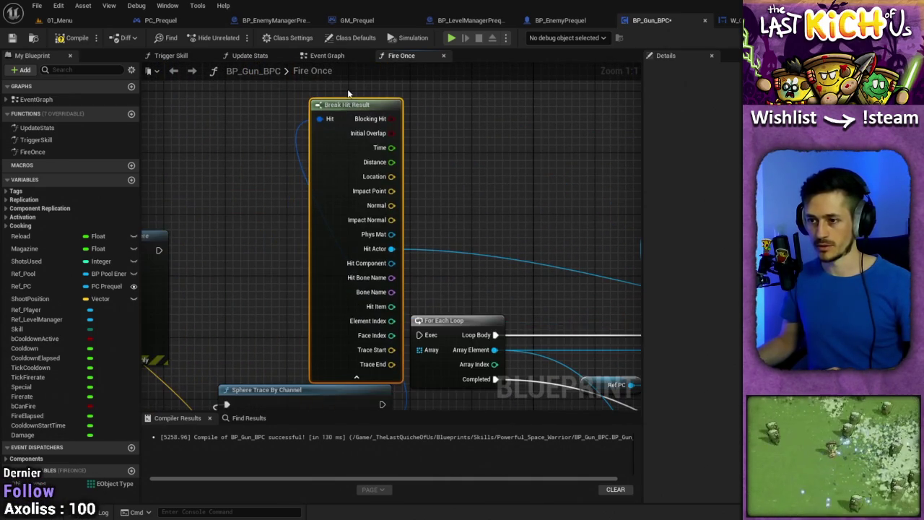
left_click(356, 380)
mouse_move(397, 406)
left_mouse_down()
mouse_move(243, 255)
mouse_move(12, 249)
left_mouse_up()
mouse_move(473, 239)
left_mouse_down()
mouse_move(239, 239)
mouse_move(313, 249)
left_mouse_up()
scroll(248, 229, "down", 2)
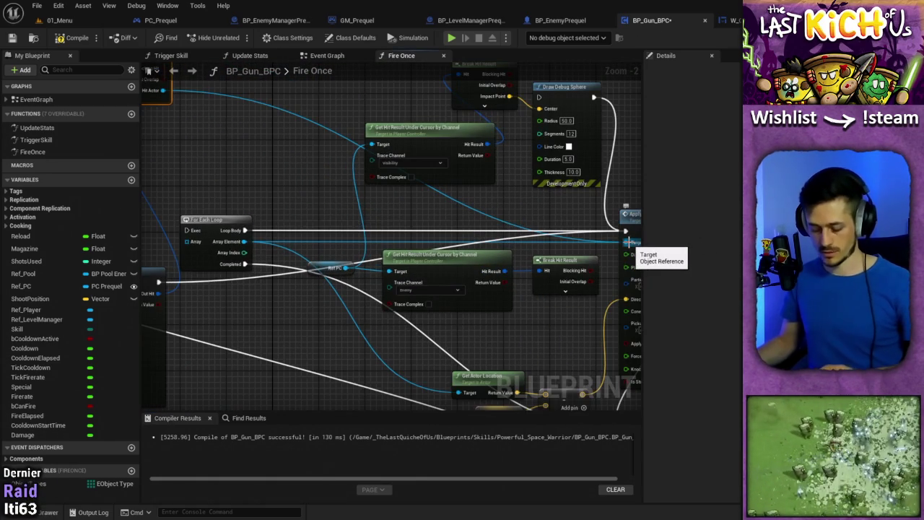
mouse_move(181, 121)
left_mouse_down()
mouse_move(184, 132)
mouse_move(273, 177)
left_mouse_up()
left_click(230, 146)
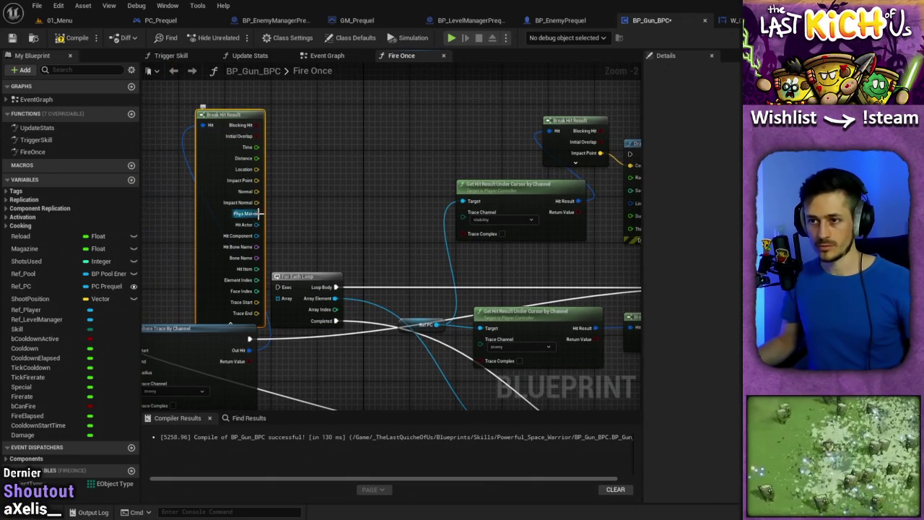
Connect Hit Actor to Apply Damage's Target and Get Actor Location's Target, then compile.
mouse_move(256, 224)
left_mouse_down()
mouse_move(495, 268)
mouse_move(520, 309)
mouse_move(532, 304)
left_mouse_up()
left_click_drag(285, 291, 296, 184)
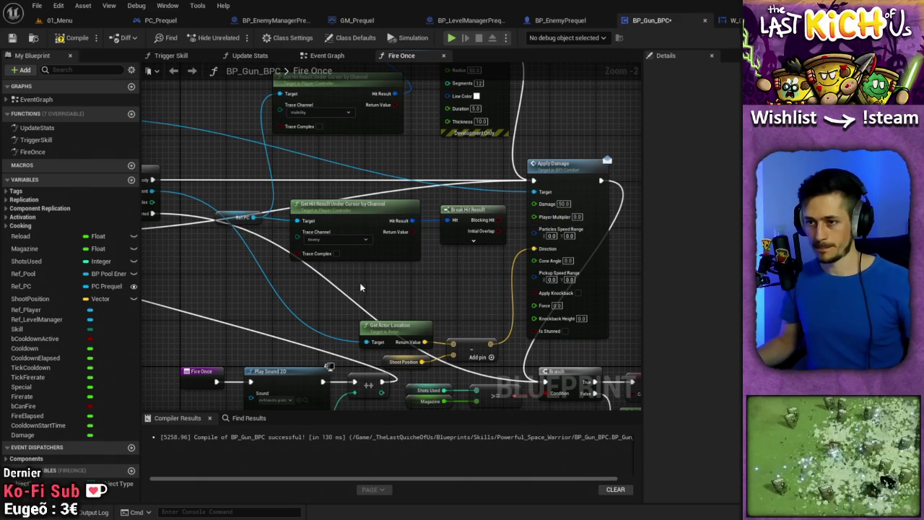
left_click_drag(361, 287, 455, 259)
mouse_move(284, 195)
left_mouse_down()
mouse_move(410, 257)
mouse_move(504, 400)
mouse_move(447, 372)
mouse_move(458, 372)
mouse_move(389, 293)
mouse_move(442, 255)
left_mouse_up()
mouse_move(393, 312)
left_mouse_down()
mouse_move(390, 278)
mouse_move(393, 315)
left_mouse_up()
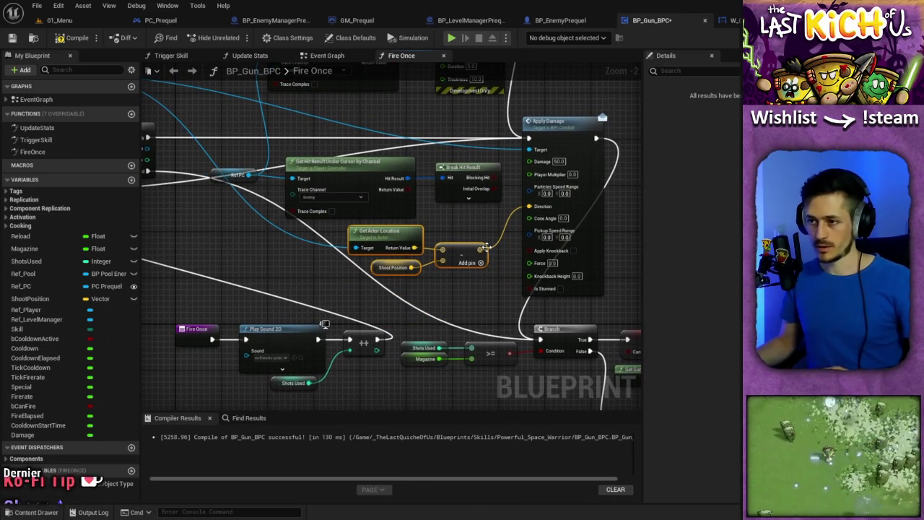
left_click(75, 38)
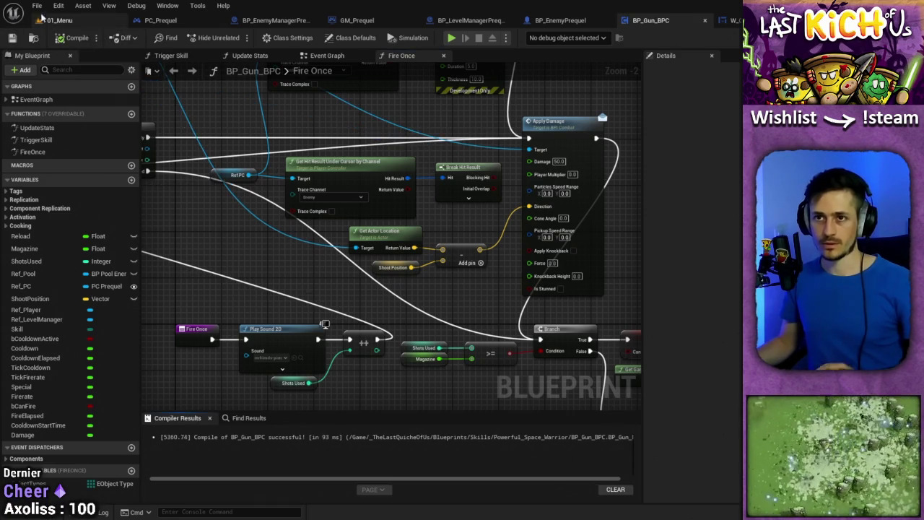
Start a Play-in-Editor test of the 01_Menu level in Prequel mode.
left_click(60, 20)
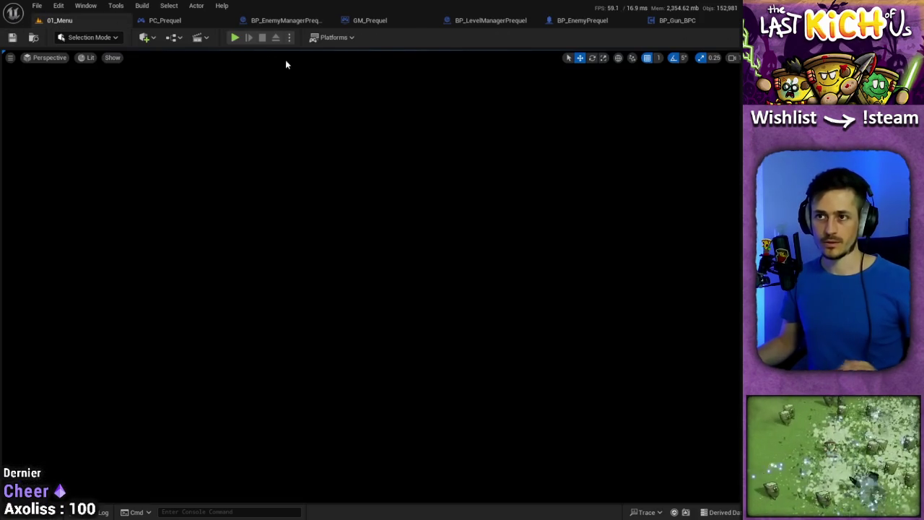
left_click(235, 38)
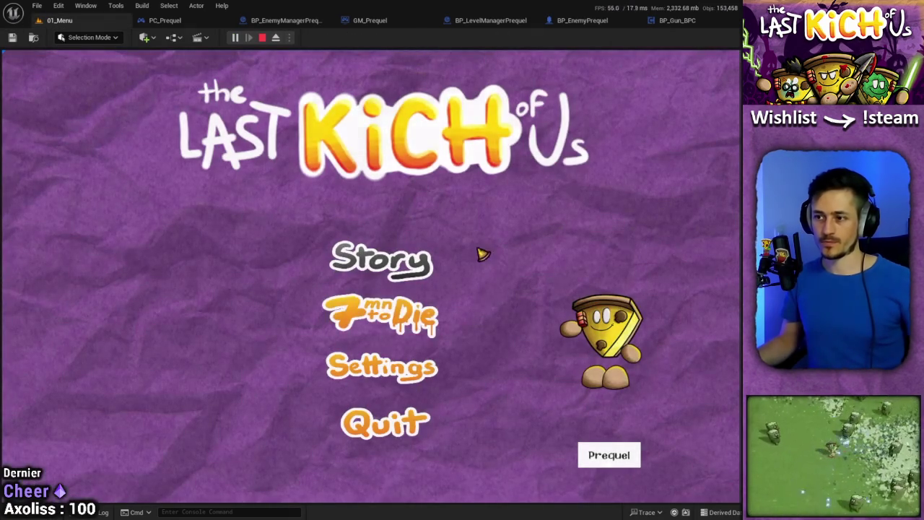
left_click(610, 458)
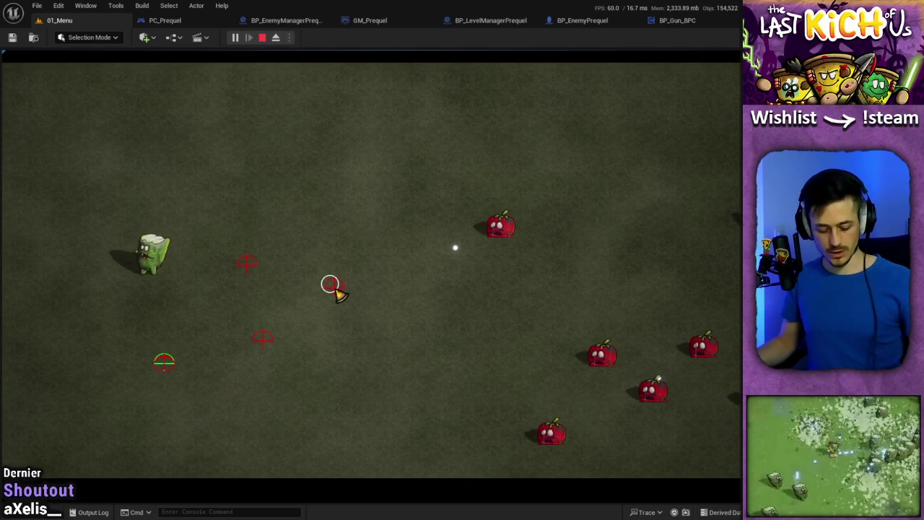
Eject from the player, zoom in on the enemies, then stop the play session.
key("F8")
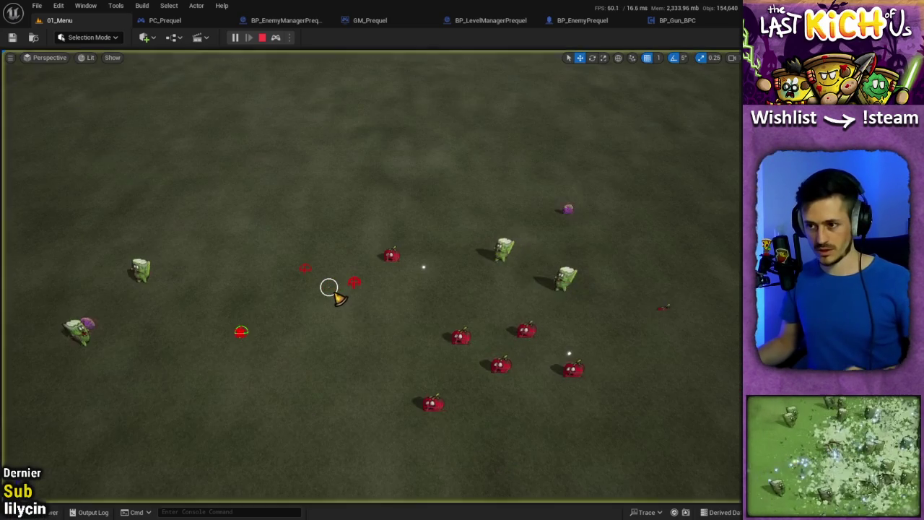
scroll(339, 297, "up", 10)
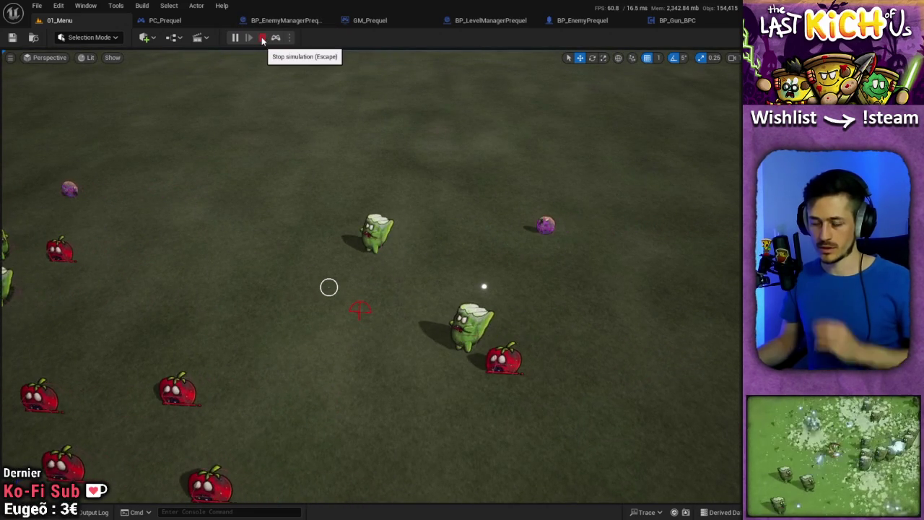
left_click(263, 38)
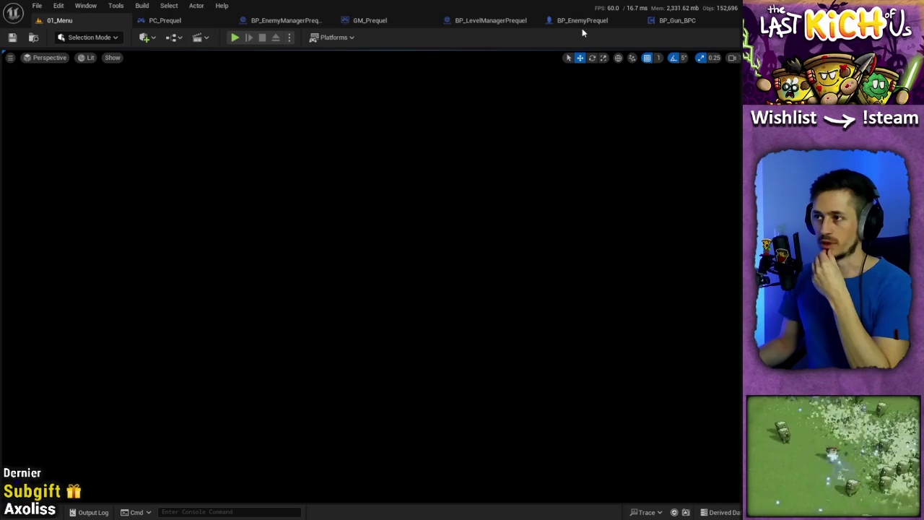
Find the SET Mouse World Position and SET World Direction nodes in PC_Prequel's Event Graph.
left_click(704, 22)
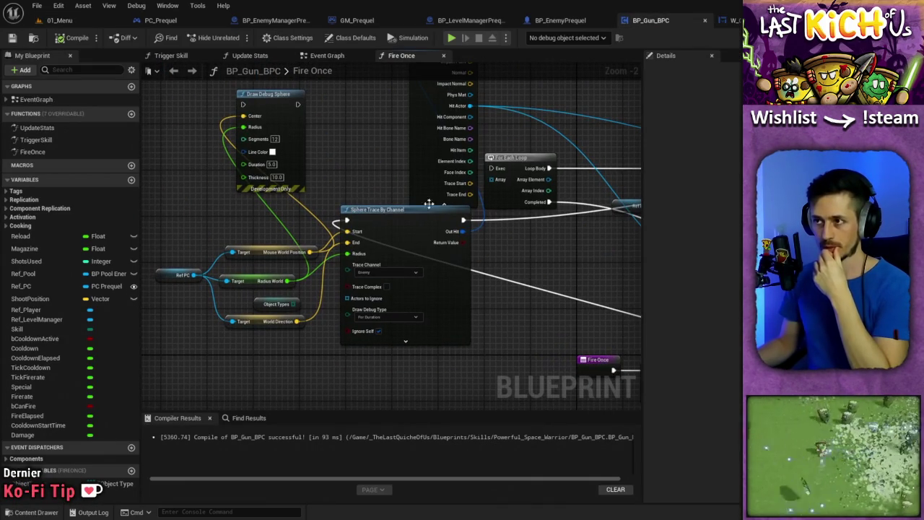
left_click(173, 20)
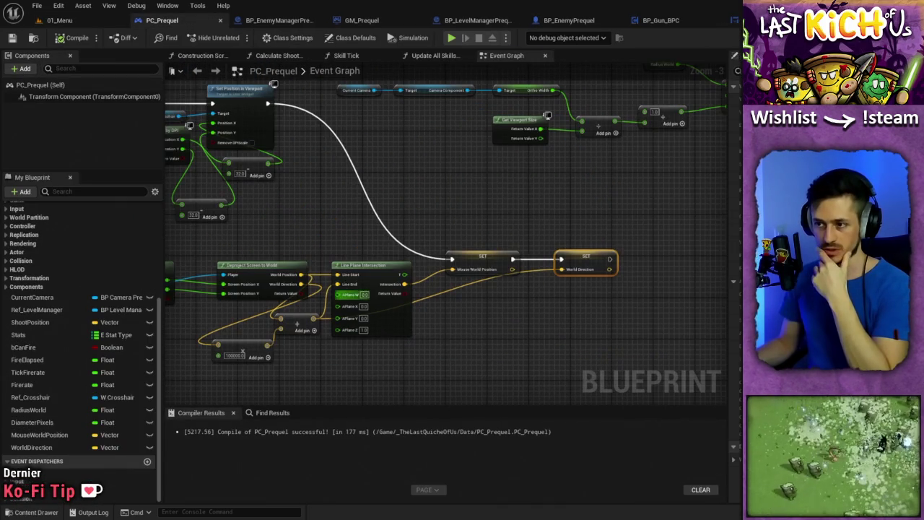
scroll(455, 285, "up", 4)
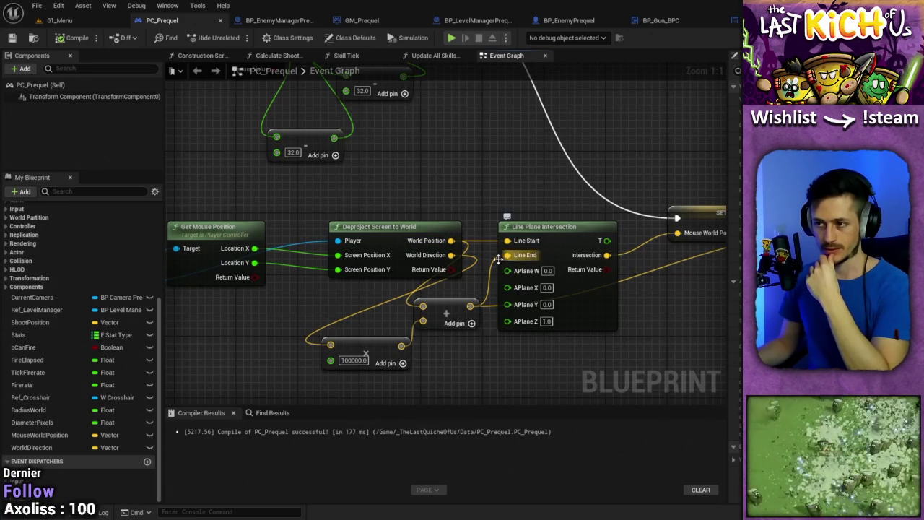
left_click_drag(596, 173, 379, 184)
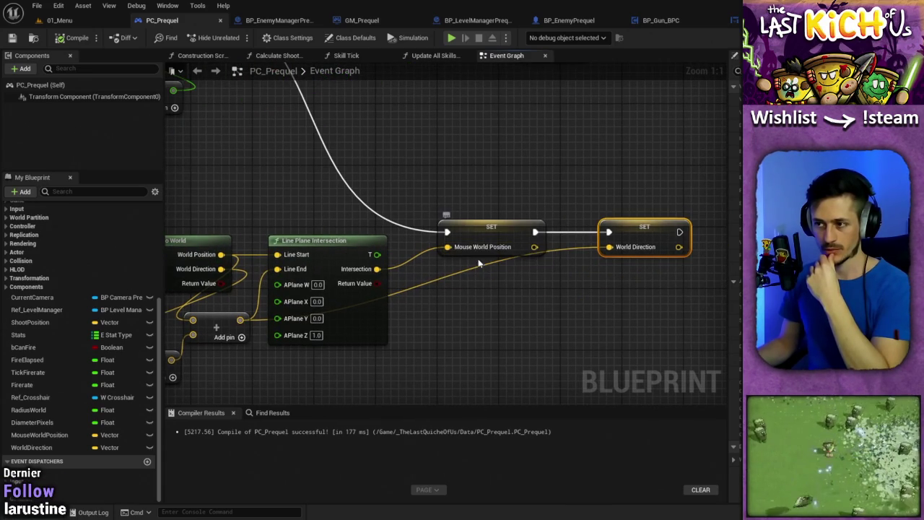
left_click_drag(484, 242, 498, 218)
left_click_drag(245, 255, 350, 266)
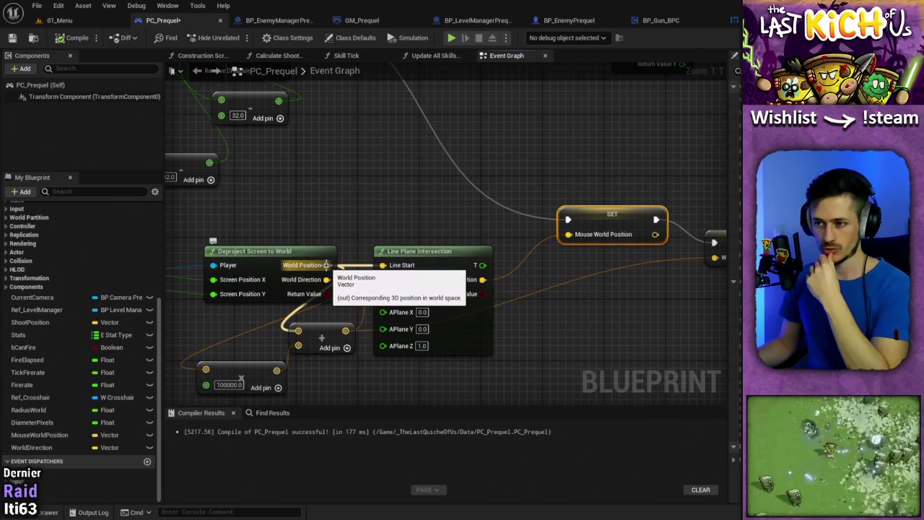
mouse_move(338, 215)
left_mouse_down()
mouse_move(411, 227)
mouse_move(230, 203)
left_mouse_up()
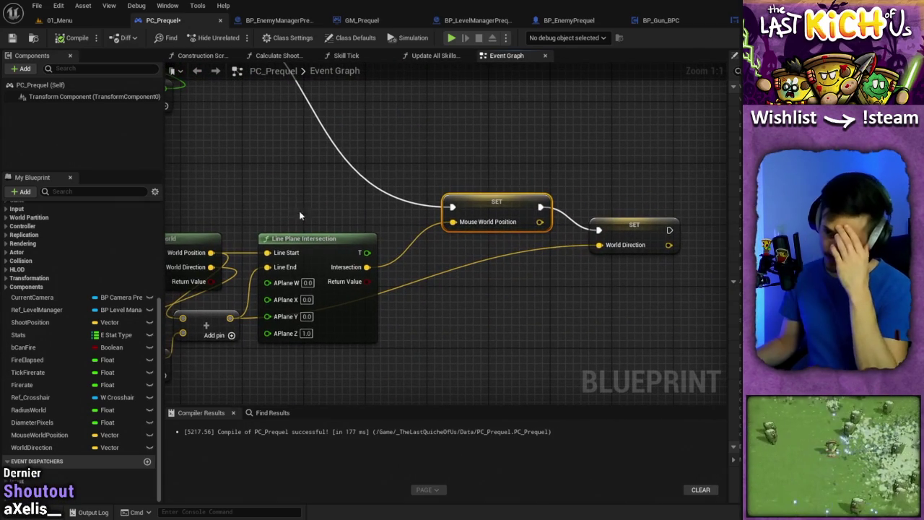
left_click_drag(451, 214, 555, 216)
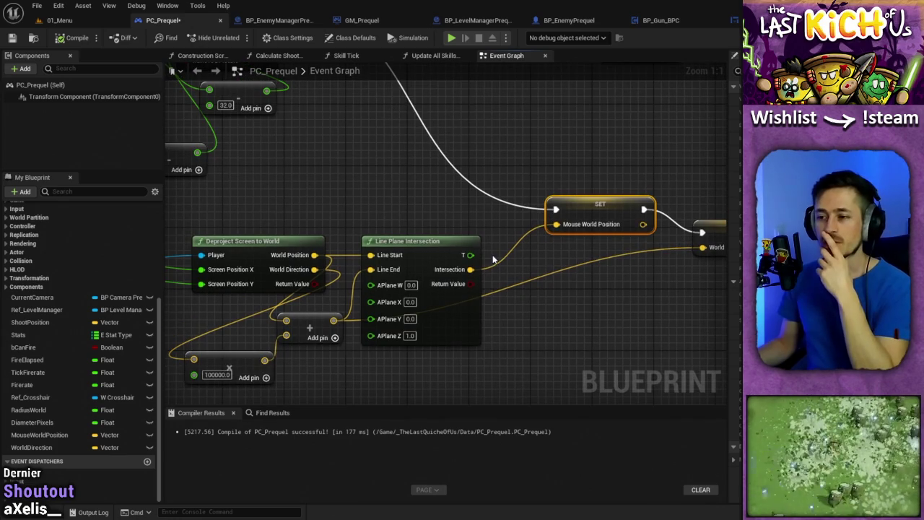
left_click_drag(492, 290, 435, 280)
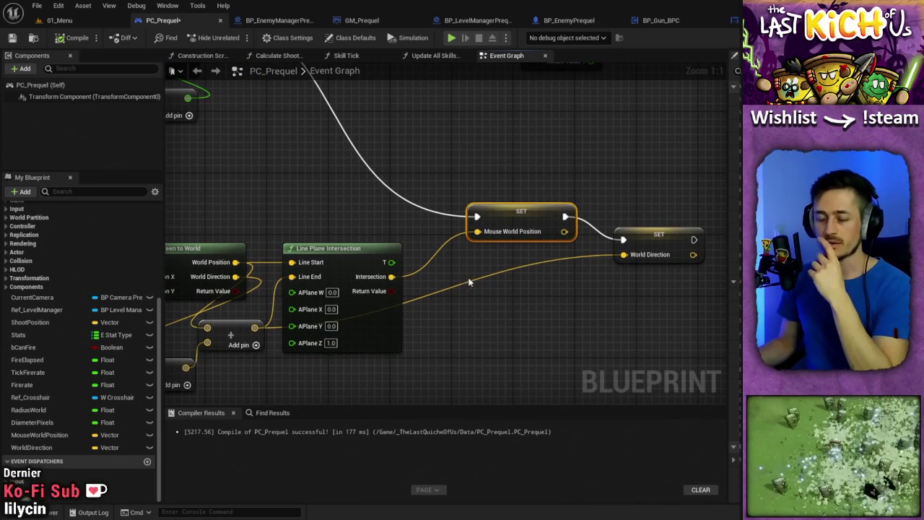
mouse_move(468, 281)
left_mouse_down()
mouse_move(626, 294)
mouse_move(575, 296)
left_mouse_up()
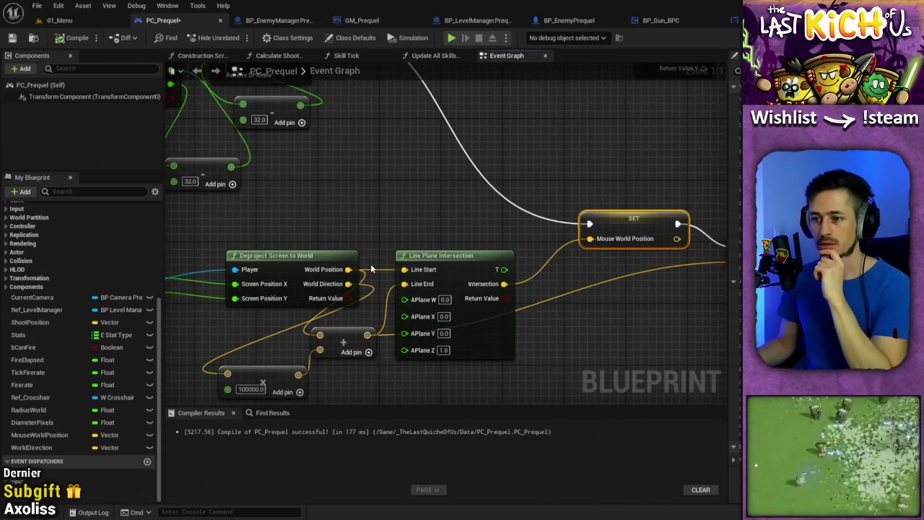
Wire World Position into Mouse World Position and Intersection into World Direction, then compile.
left_click_drag(347, 270, 591, 239)
left_click_drag(506, 230, 364, 204)
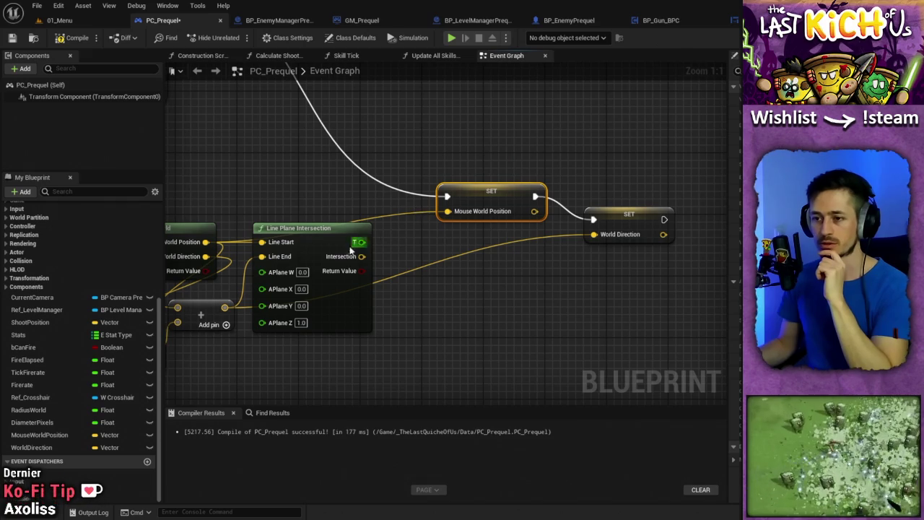
mouse_move(361, 257)
left_mouse_down()
mouse_move(593, 243)
mouse_move(594, 234)
left_mouse_up()
left_click_drag(527, 276, 592, 270)
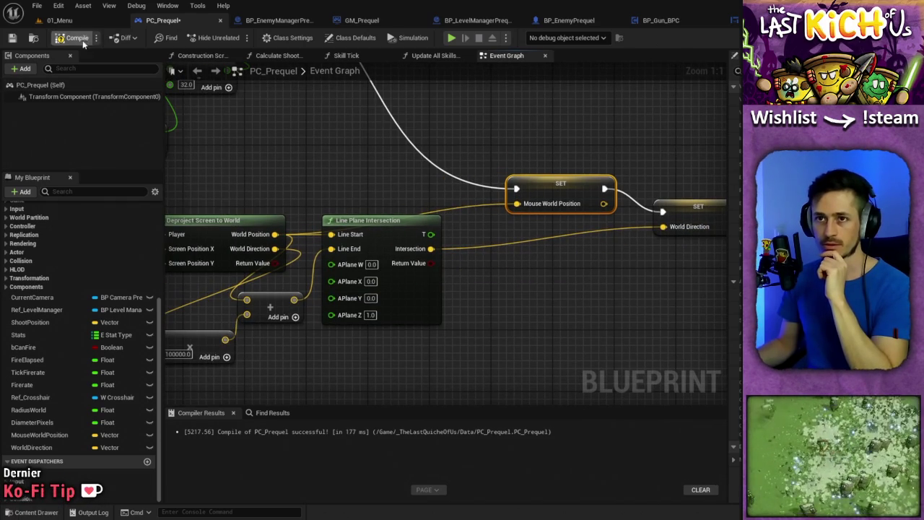
left_click(77, 39)
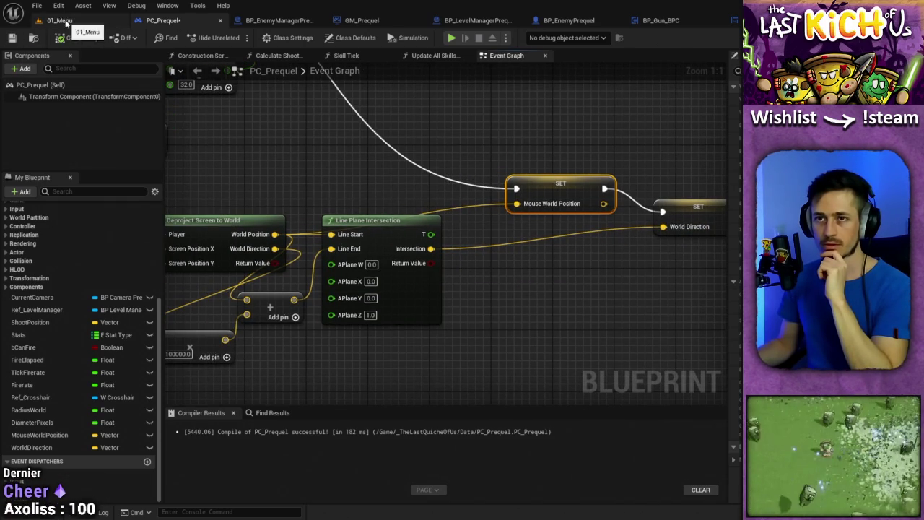
Launch a Play-in-Editor test of 01_Menu in Prequel mode with Alt+P.
left_click(59, 20)
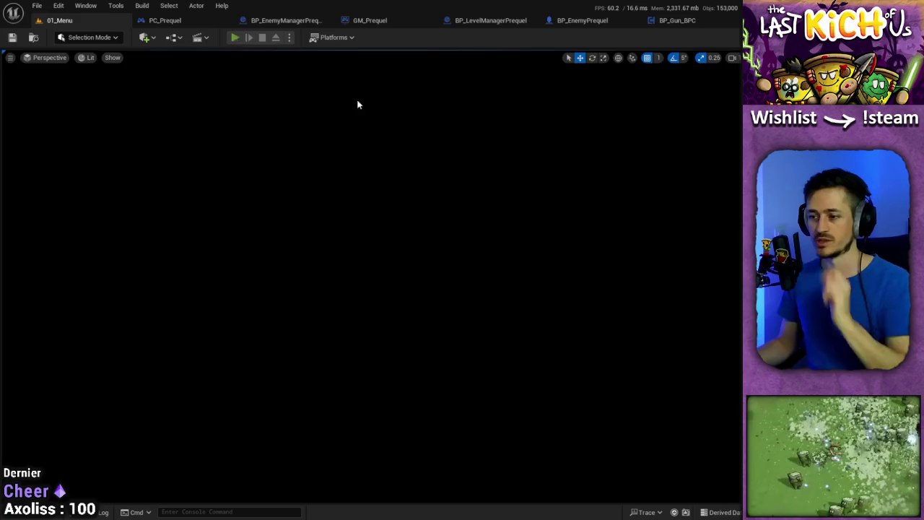
key("alt+p")
left_click(600, 457)
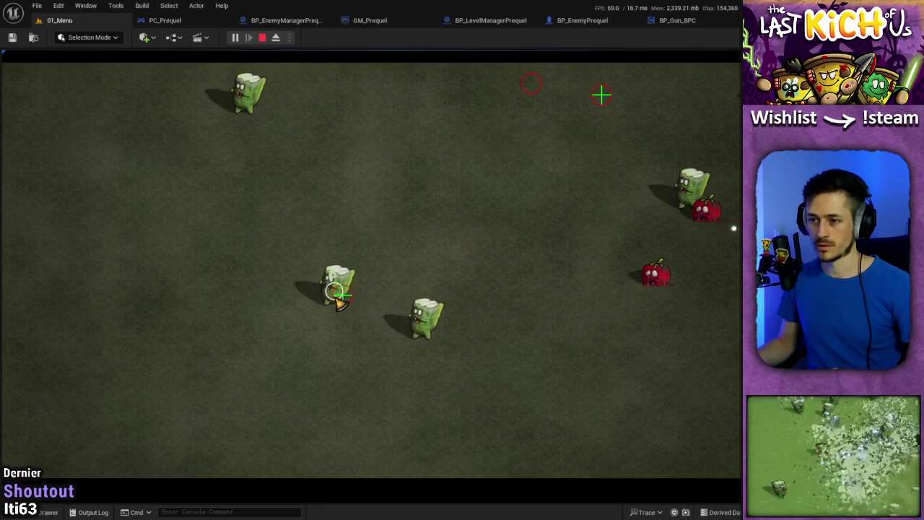
Eject to inspect the sphere-trace debug lines among the enemies, then repossess the player.
key("F8")
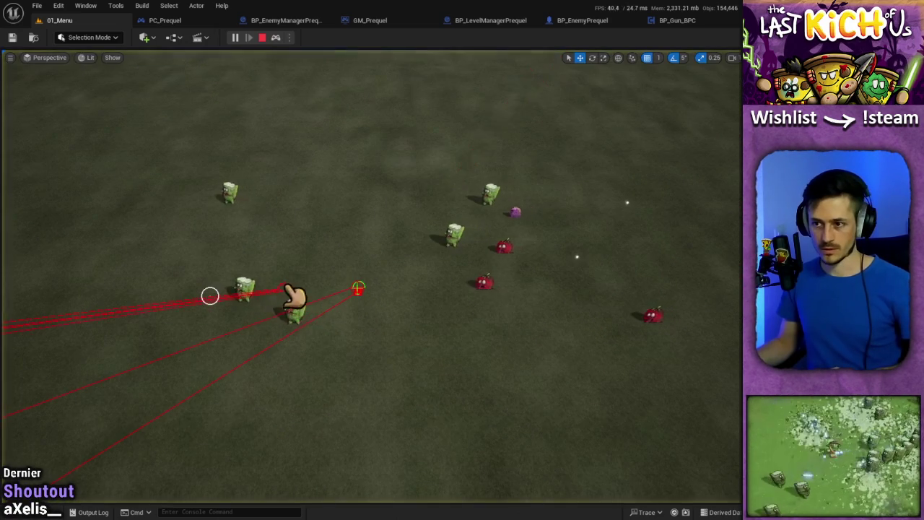
scroll(210, 296, "up", 6)
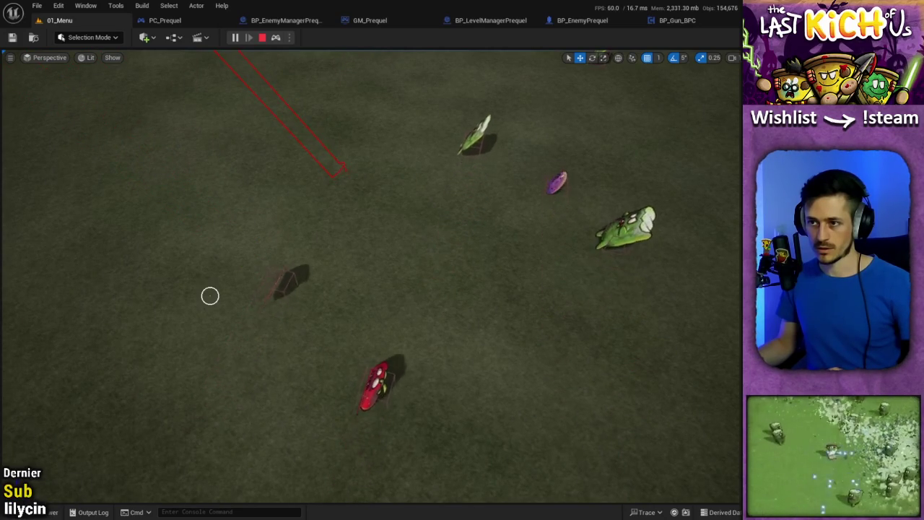
left_click_drag(210, 296, 210, 295)
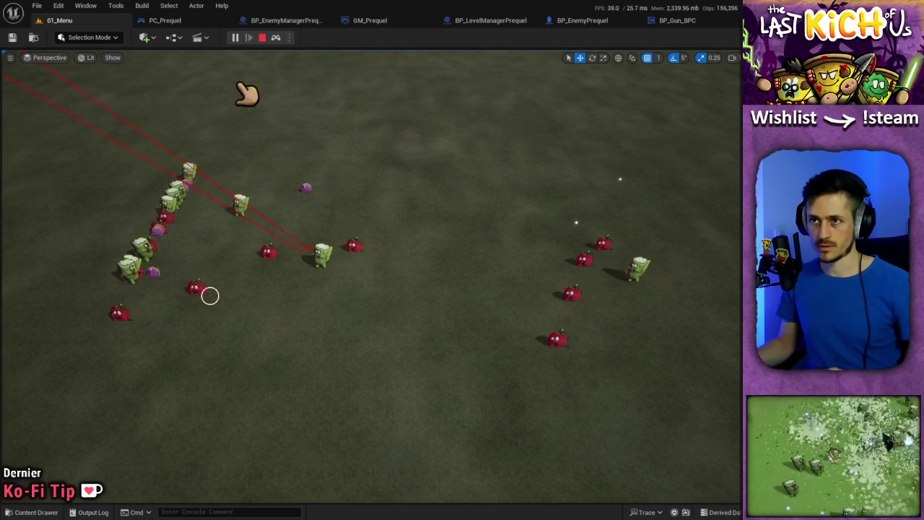
left_click(277, 37)
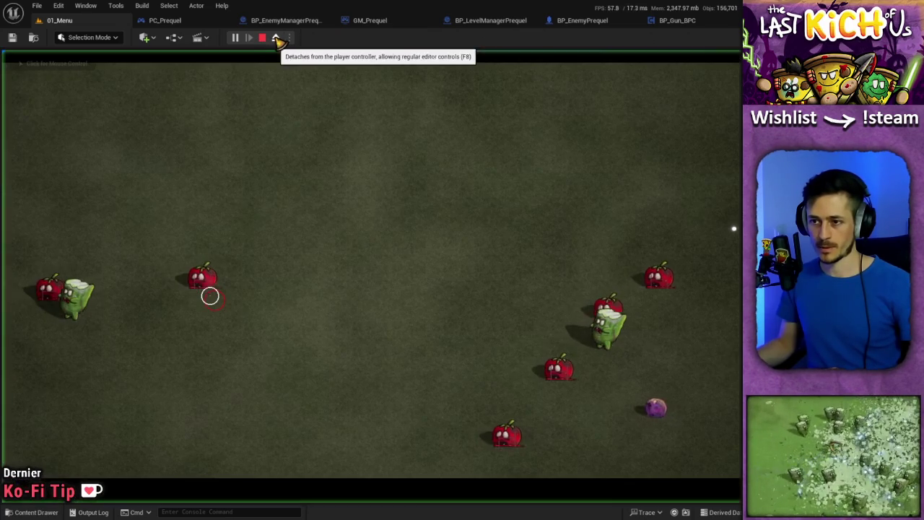
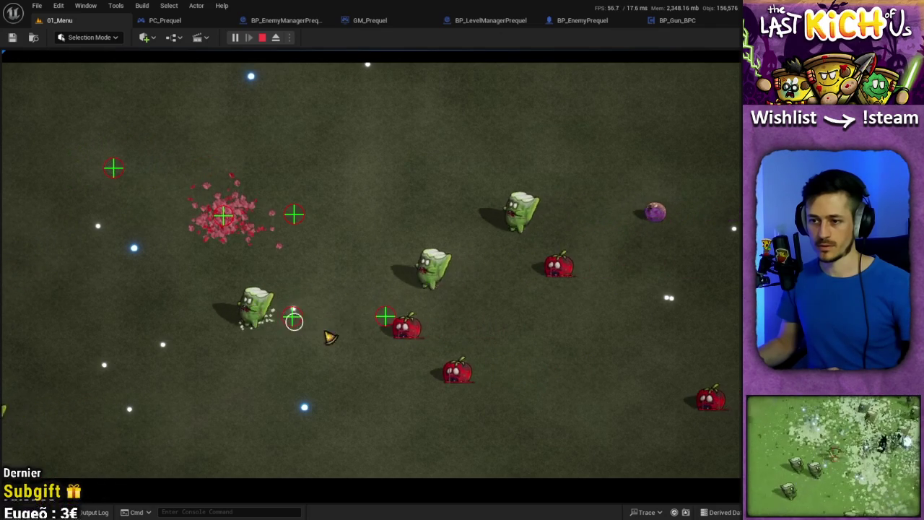
Stop the playtest and wire mouse Location Y into the crosshair's Position Y in PC_Prequel.
left_click(262, 36)
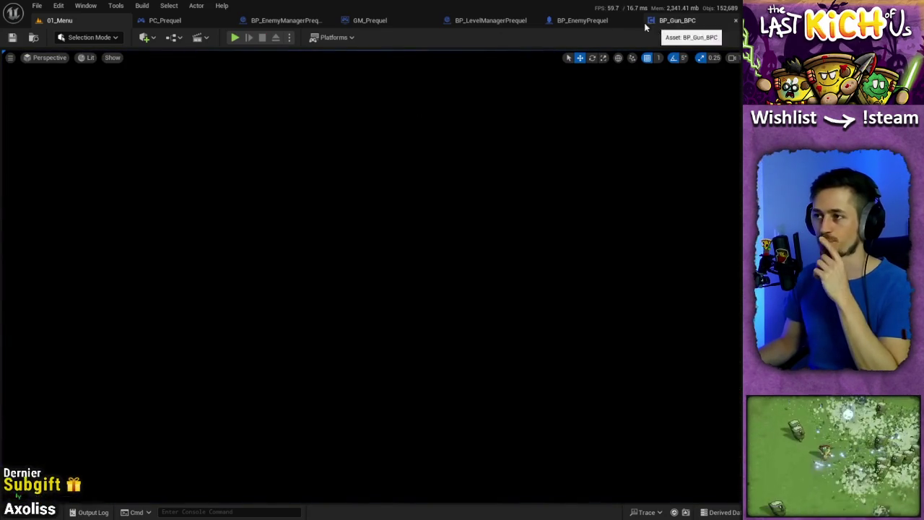
left_click(181, 24)
left_click_drag(413, 333, 462, 294)
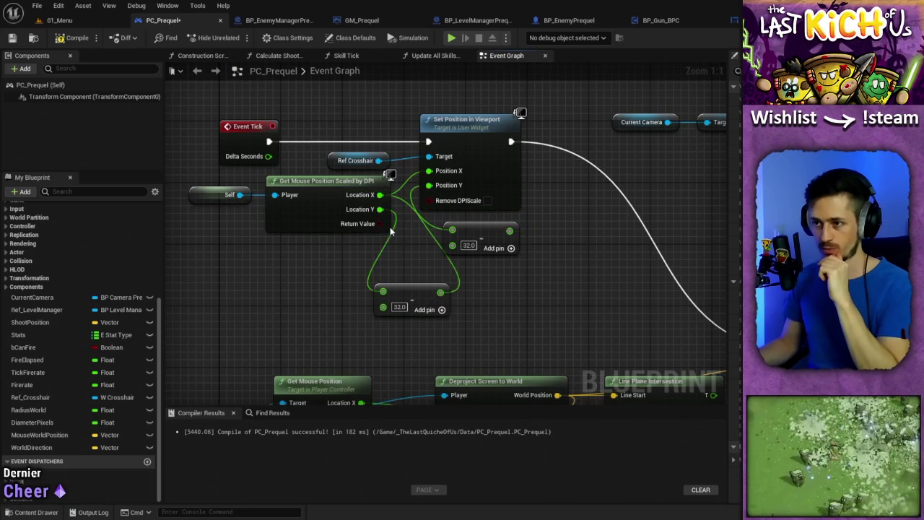
left_click_drag(380, 209, 429, 184)
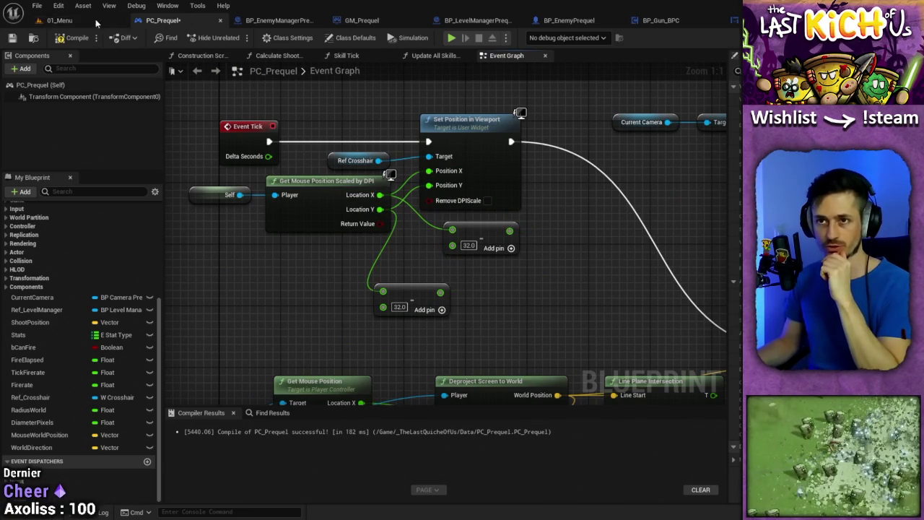
Playtest the Prequel mode from the 01_Menu level, then end the session.
left_click(65, 21)
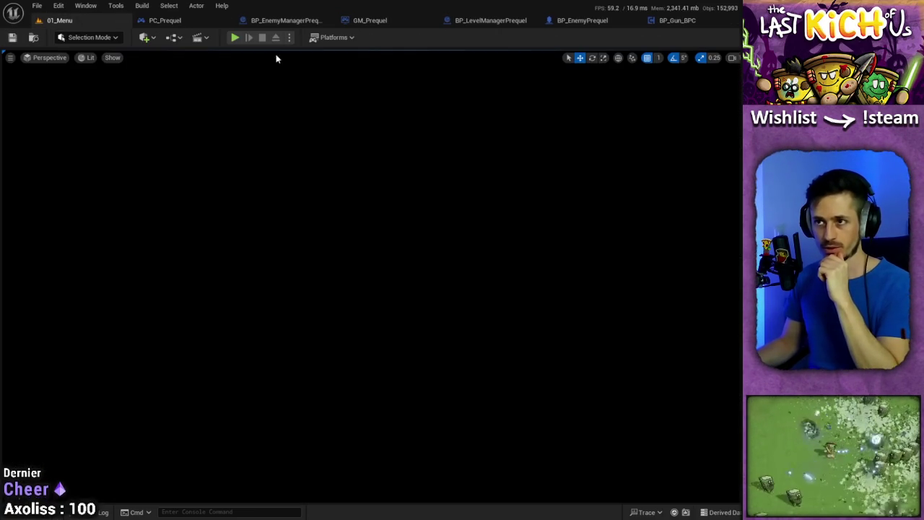
left_click(235, 37)
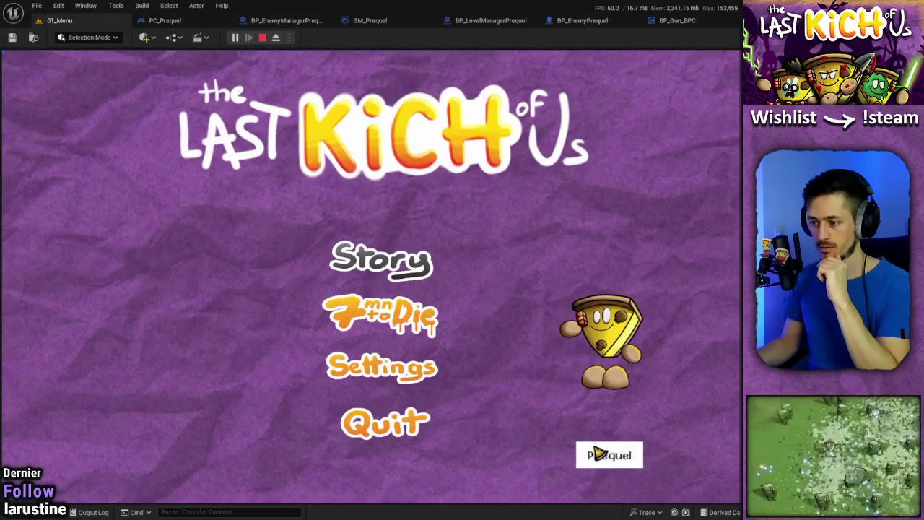
left_click(597, 454)
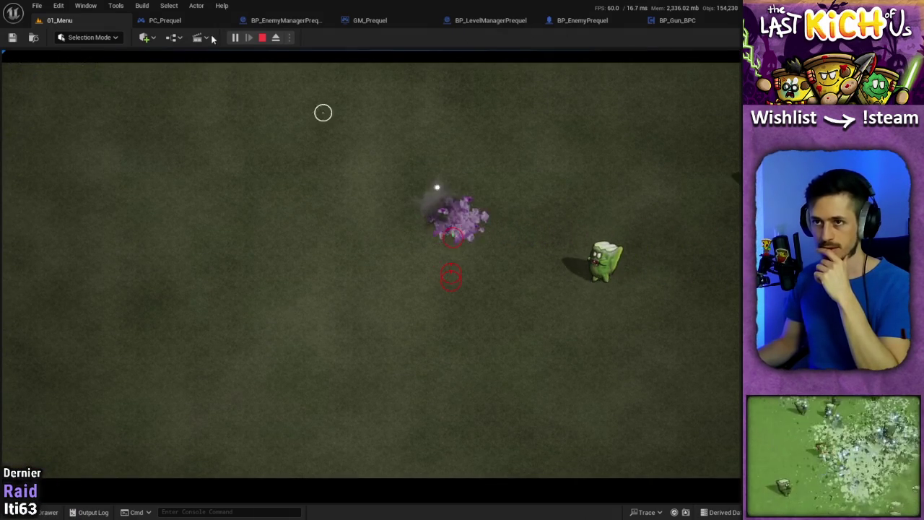
key("Escape")
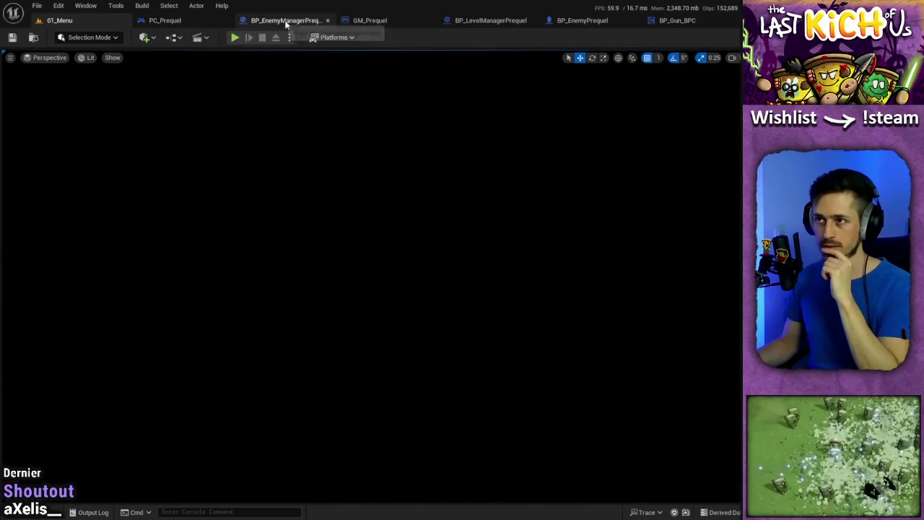
Paste a Get Mouse Position node in PC_Prequel and wire its Location X into the subtract node.
left_click(190, 21)
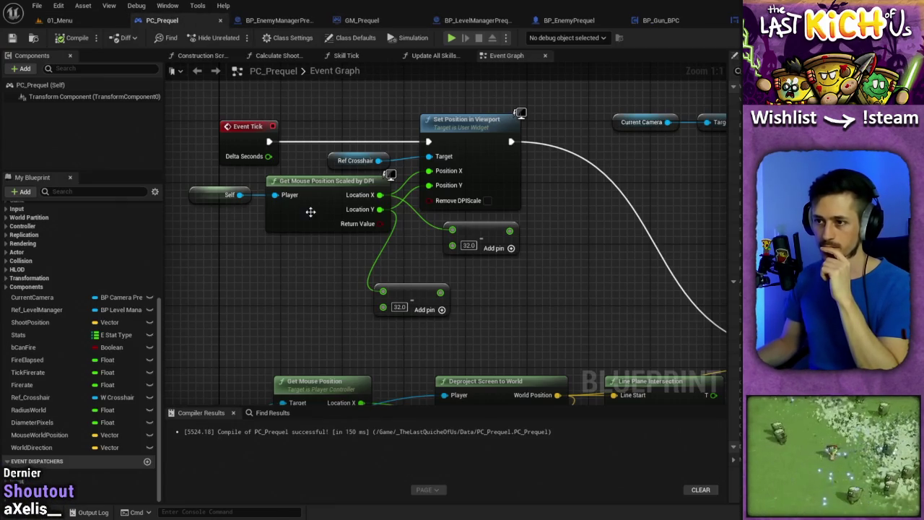
left_click_drag(348, 263, 354, 181)
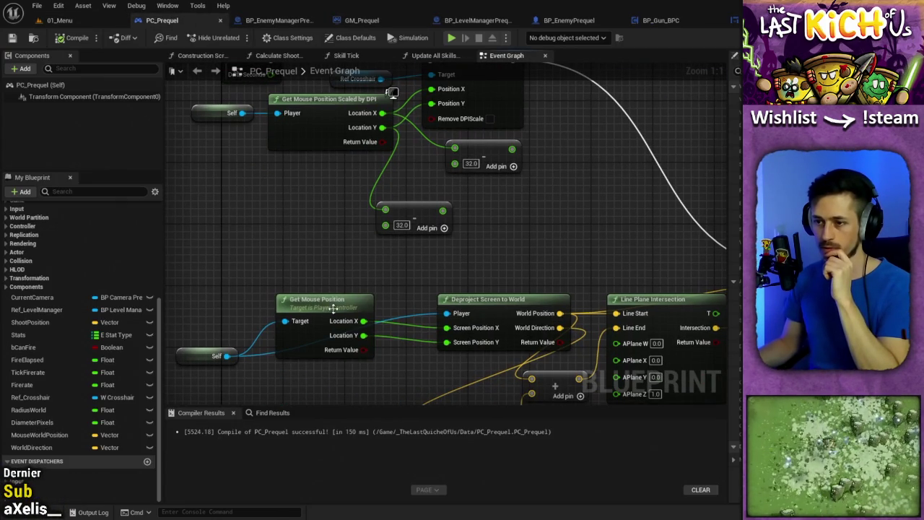
mouse_move(276, 120)
left_mouse_down()
mouse_move(286, 311)
mouse_move(364, 129)
mouse_move(286, 189)
mouse_move(326, 207)
left_mouse_up()
key("ctrl+v")
mouse_move(407, 207)
left_mouse_down()
mouse_move(448, 166)
mouse_move(471, 219)
left_mouse_up()
mouse_move(410, 235)
left_mouse_down()
mouse_move(422, 211)
mouse_move(415, 227)
mouse_move(520, 129)
mouse_move(518, 112)
left_mouse_up()
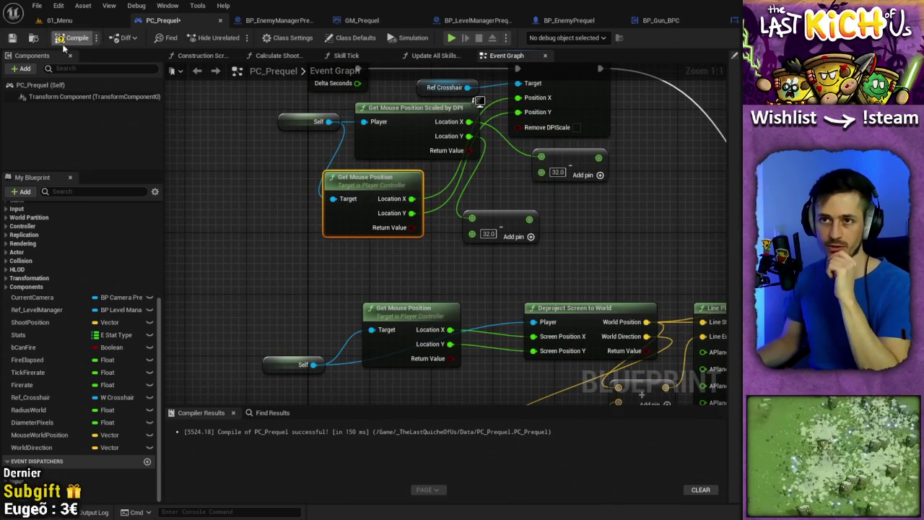
Run another Prequel playtest from 01_Menu and end it.
left_click(58, 22)
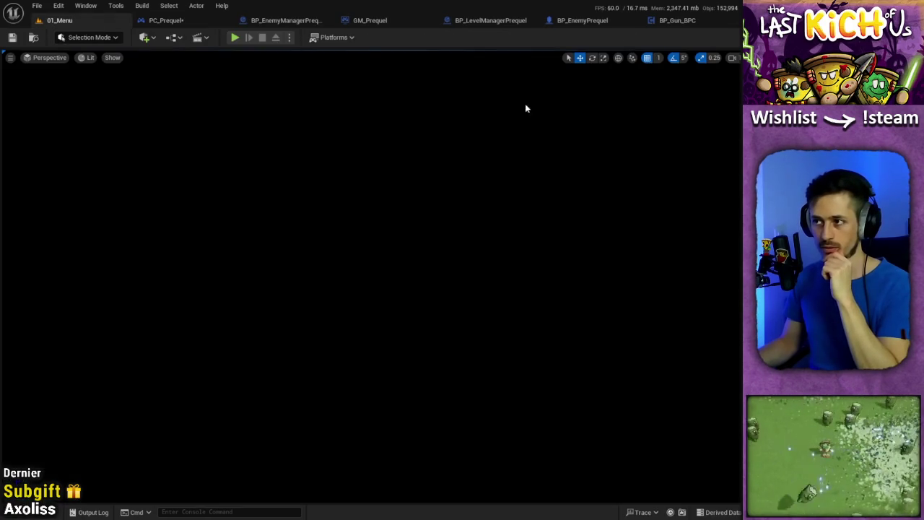
key("alt+p")
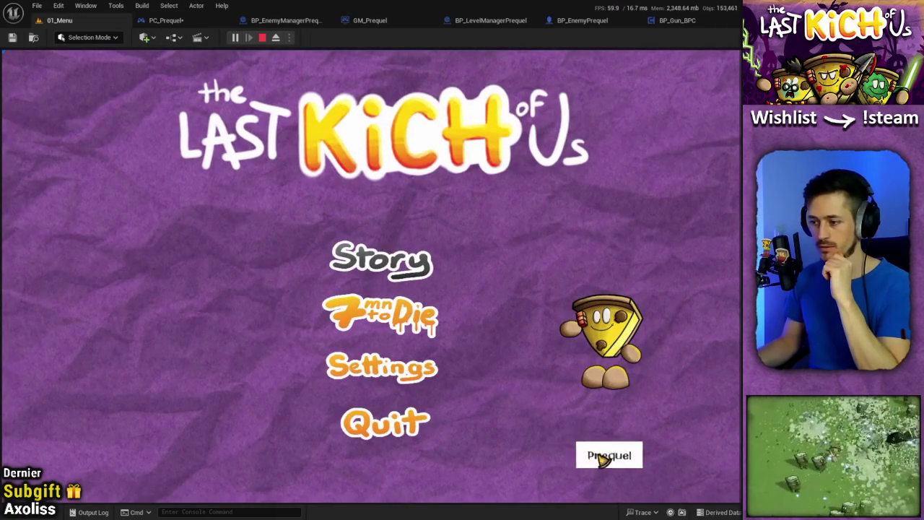
left_click(601, 458)
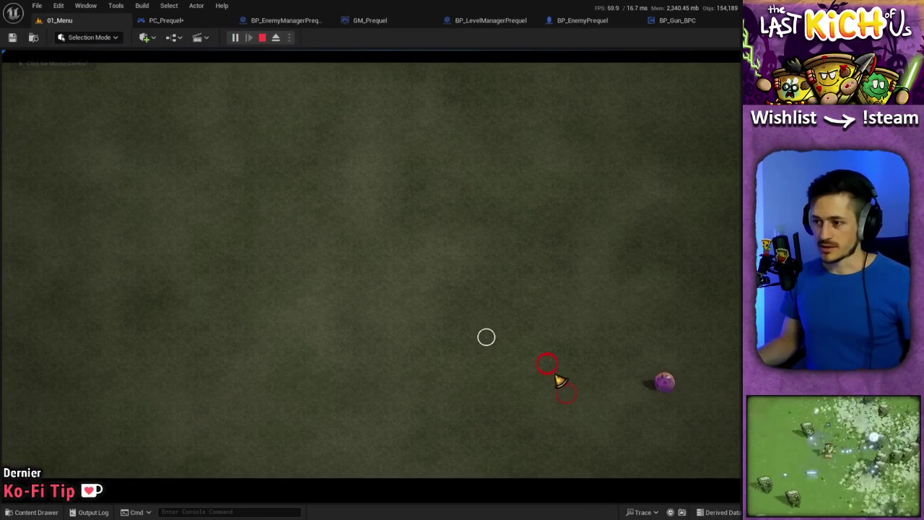
key("Escape")
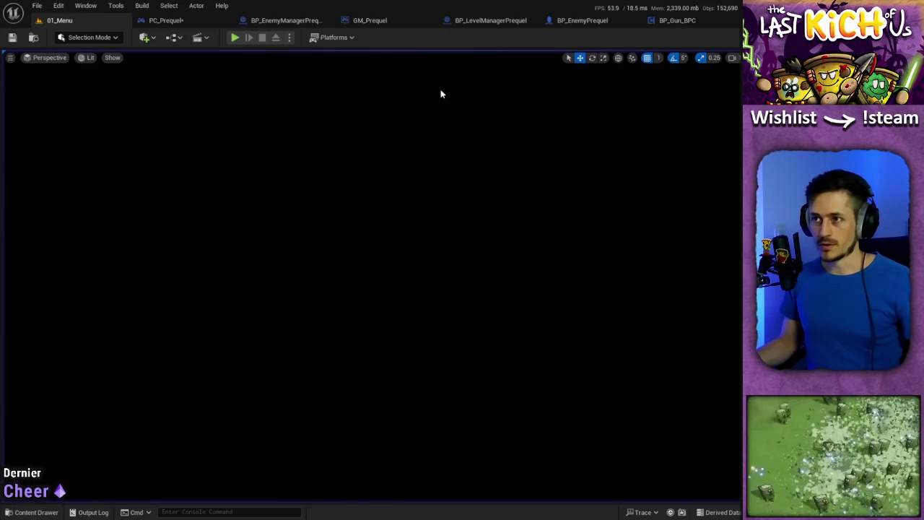
Undo the extra Get Mouse Position node and its wiring in PC_Prequel.
left_click(185, 24)
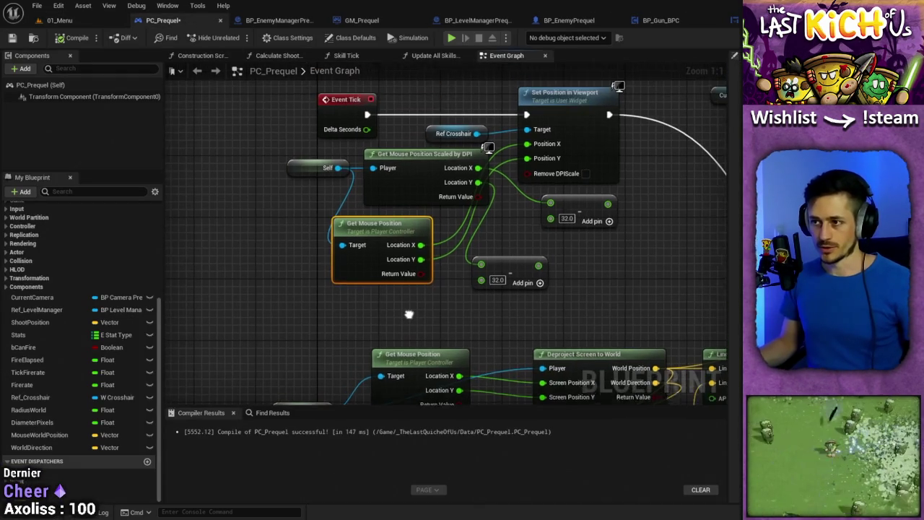
key("ctrl+z")
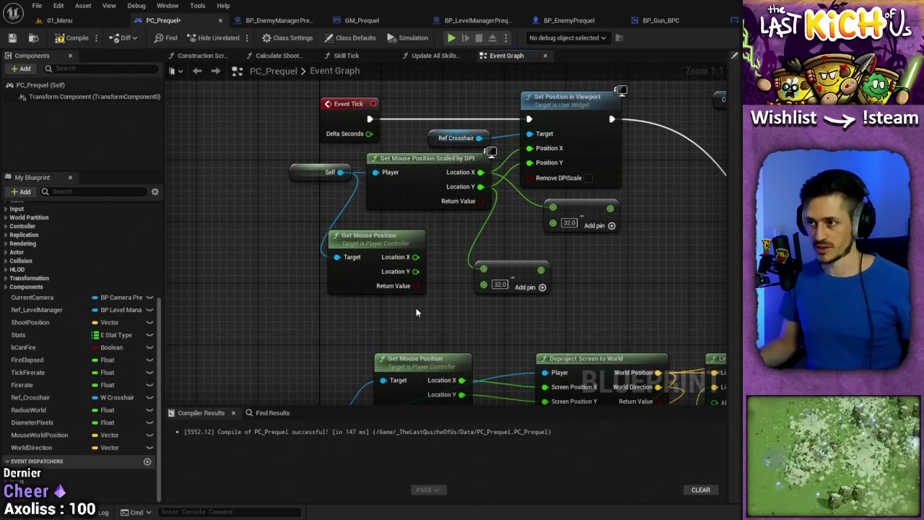
key("ctrl+z")
key("ctrl+z")
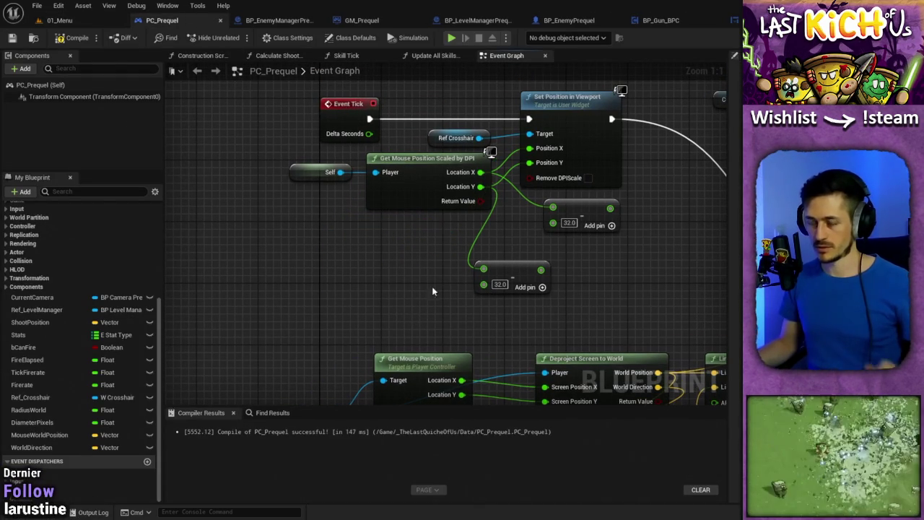
mouse_move(537, 255)
left_mouse_down()
mouse_move(564, 315)
mouse_move(534, 295)
left_mouse_up()
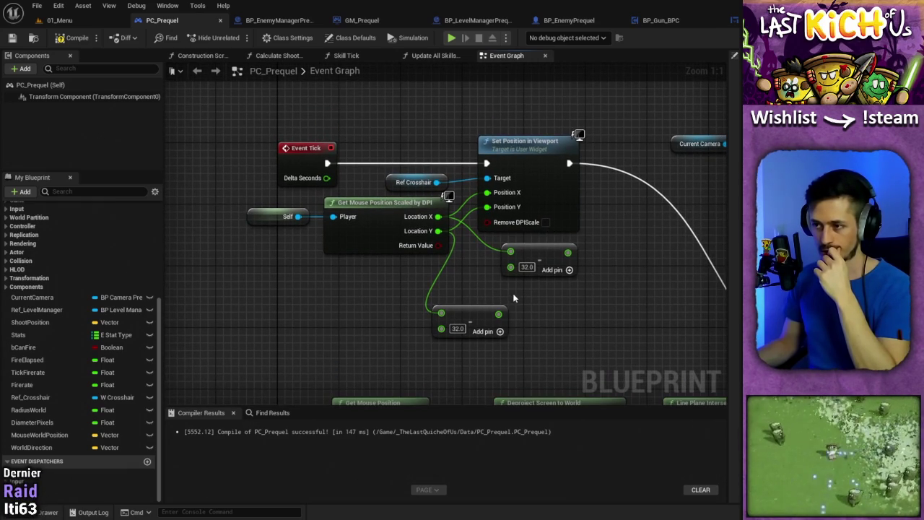
Add 16 to mouse Location X and feed the result into the crosshair's Position X.
mouse_move(438, 216)
left_mouse_down()
mouse_move(444, 287)
mouse_move(462, 277)
left_mouse_up()
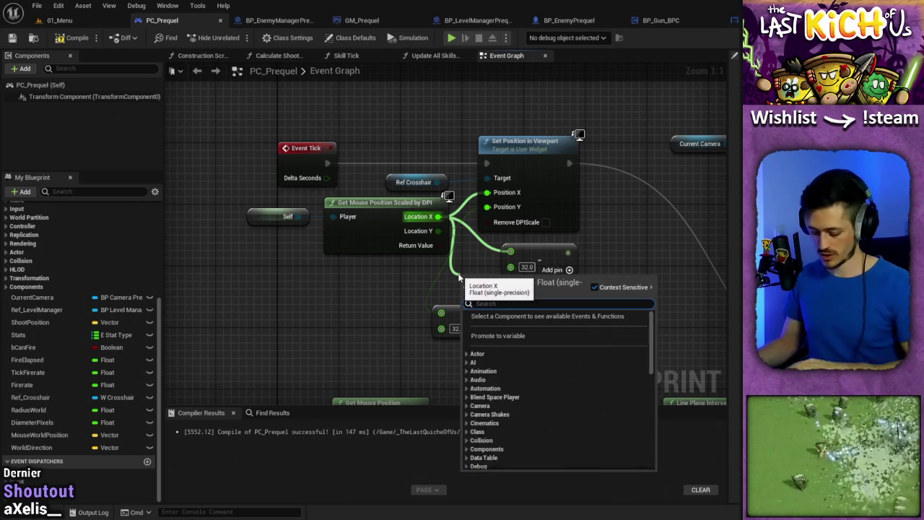
type("+")
left_click(504, 360)
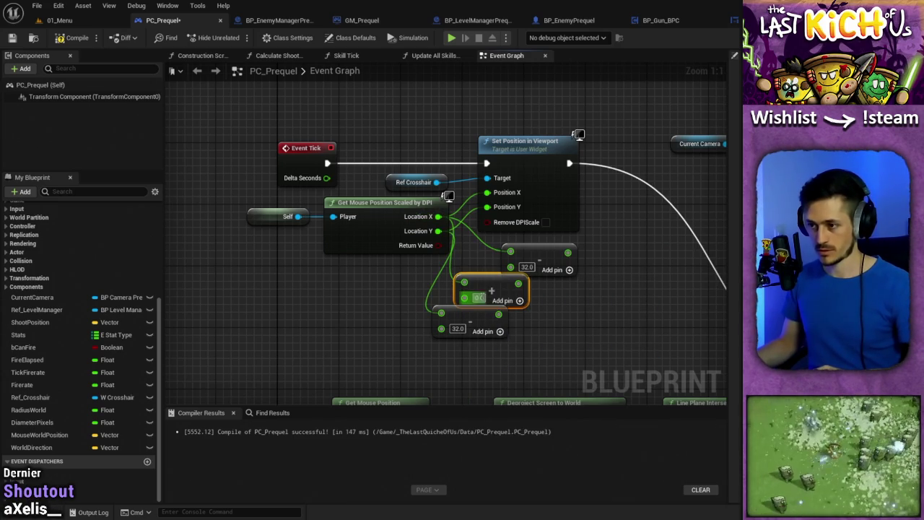
type("16")
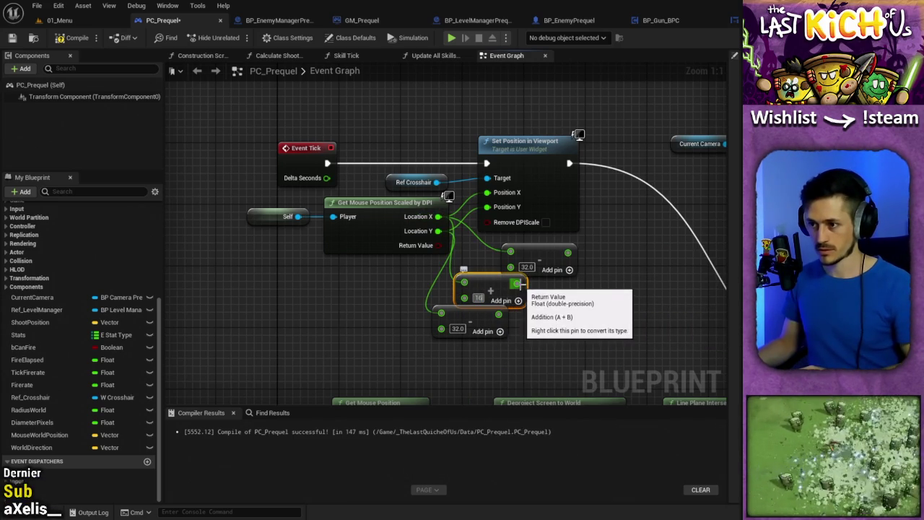
mouse_move(521, 283)
left_mouse_down()
mouse_move(480, 202)
mouse_move(487, 192)
left_mouse_up()
left_click_drag(476, 288, 477, 273)
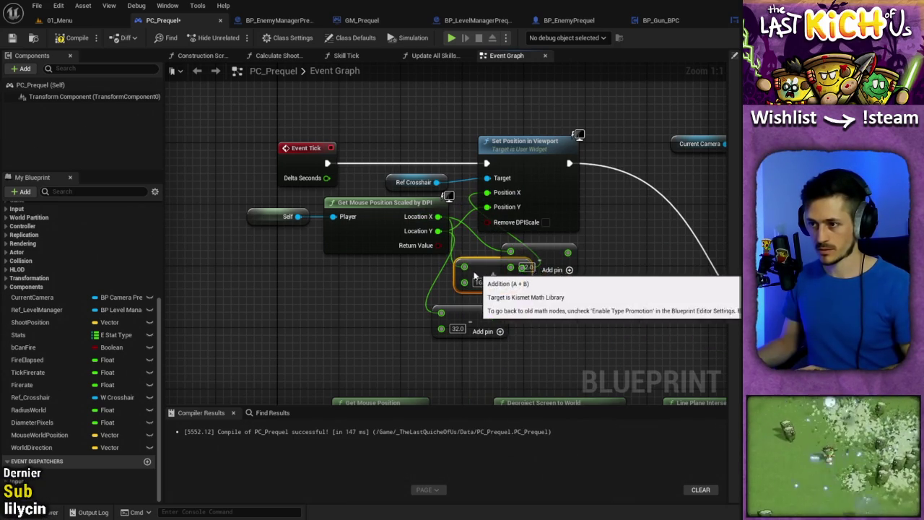
Add an Add node on mouse Location Y and connect its result to Position Y.
left_click_drag(437, 231, 366, 287)
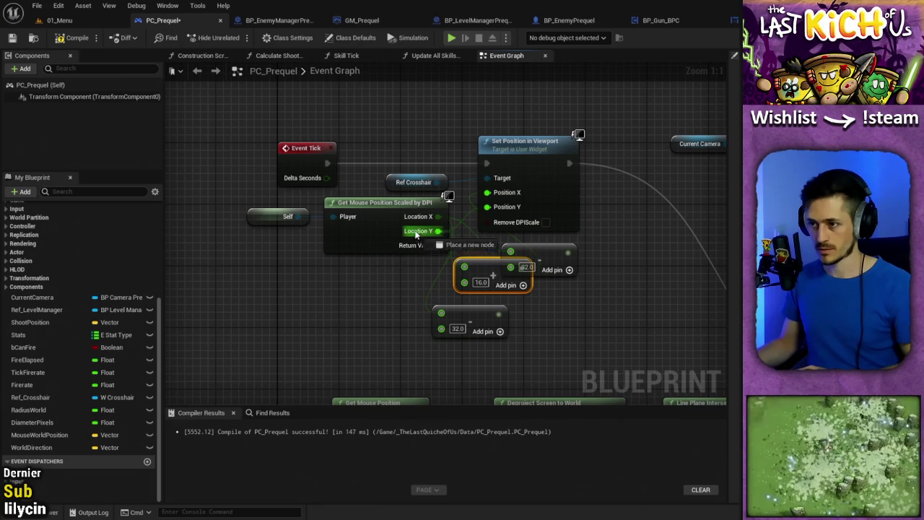
left_click_drag(416, 234, 441, 313)
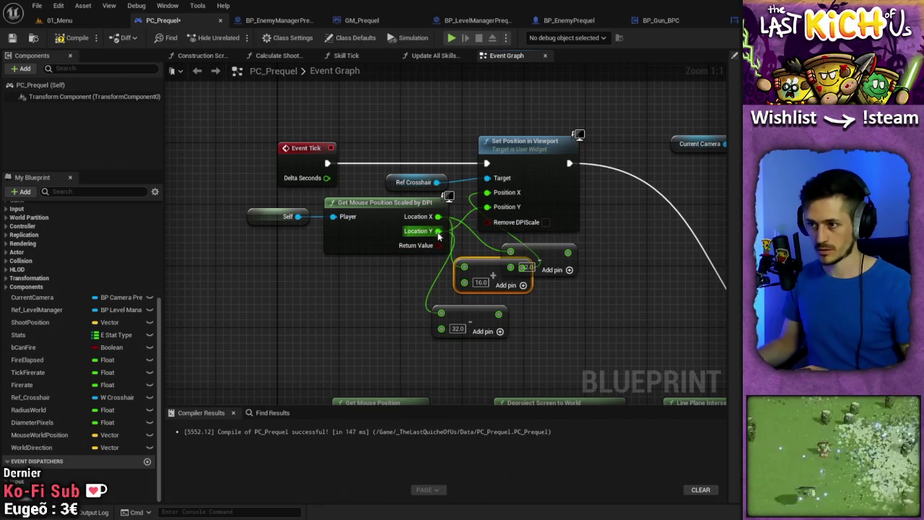
left_click_drag(437, 231, 336, 288)
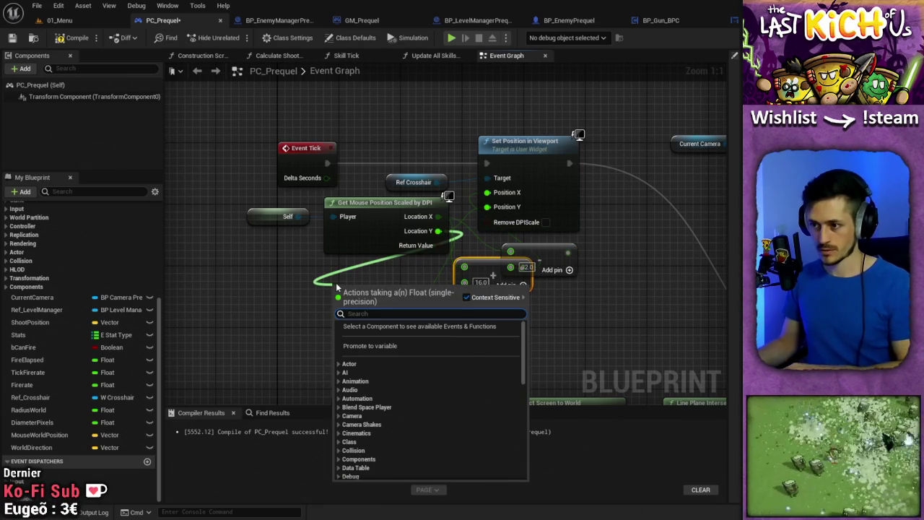
type("+")
left_click(372, 375)
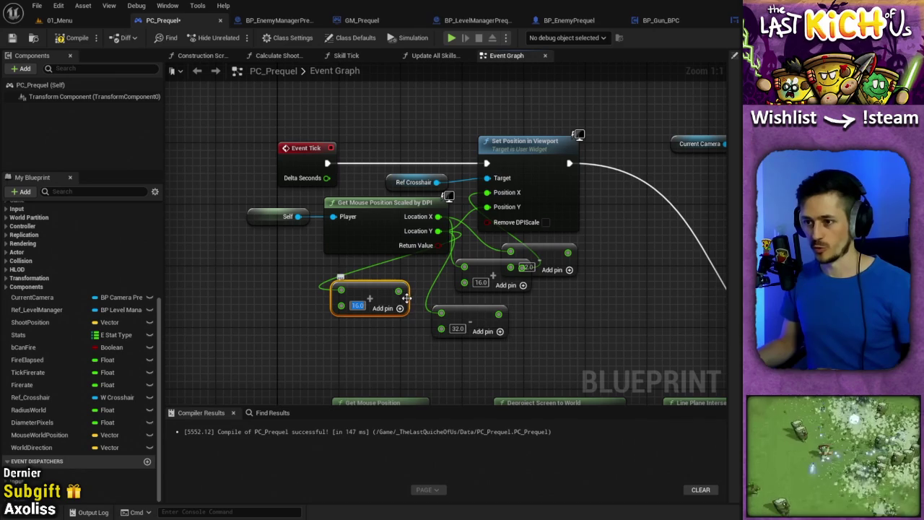
left_click_drag(399, 294, 500, 211)
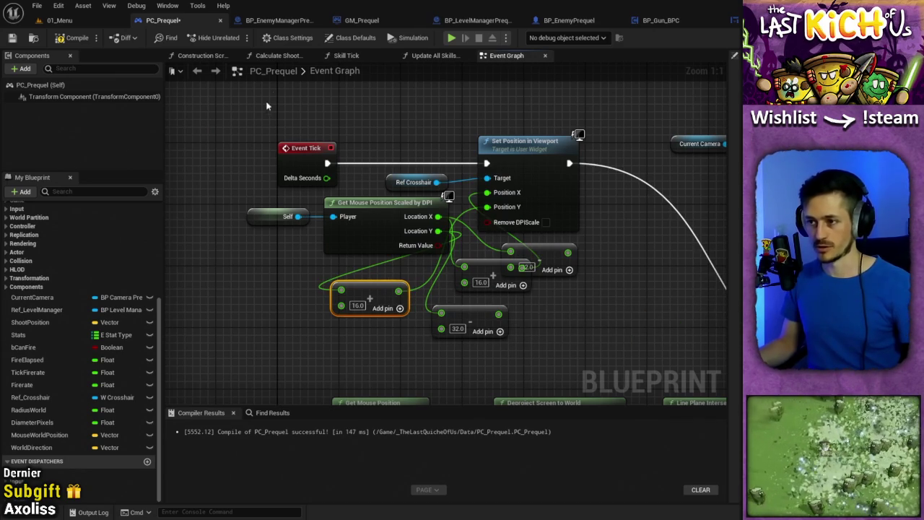
left_click(57, 20)
Playtest the Prequel mode to check the crosshair offset.
left_click(234, 37)
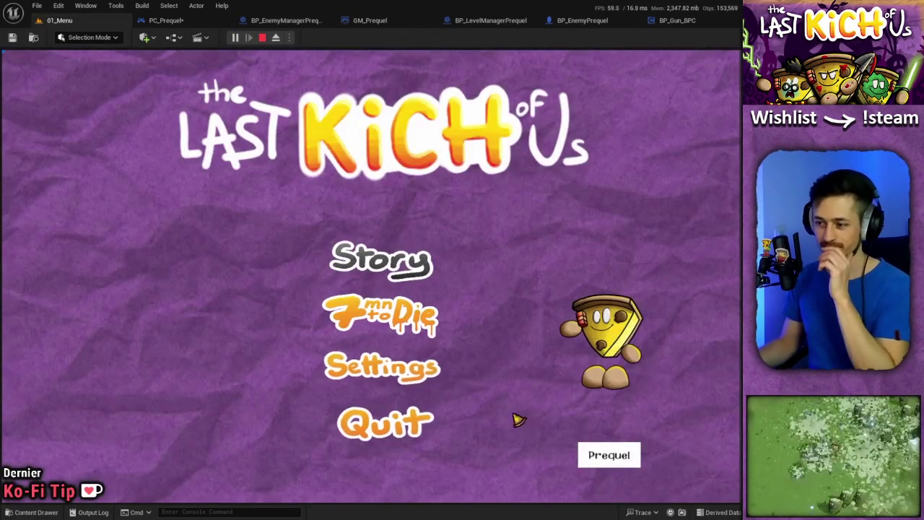
left_click(597, 453)
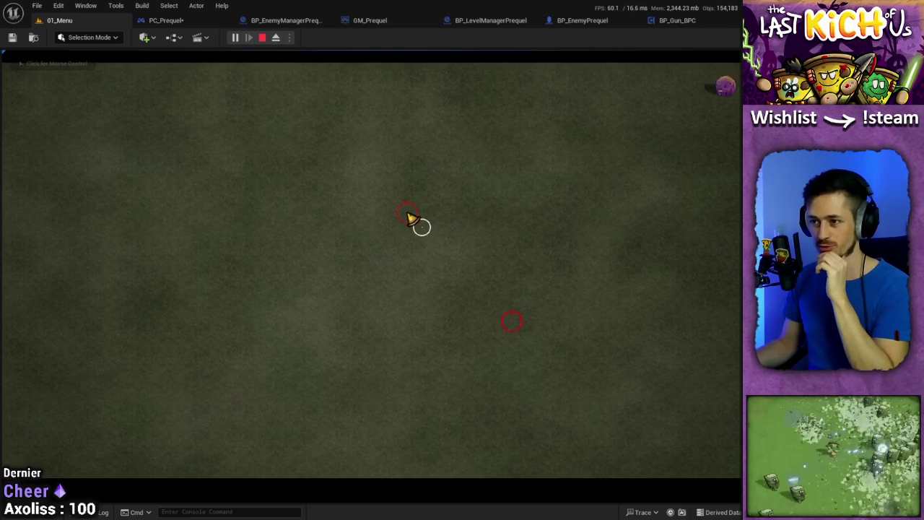
left_click(191, 24)
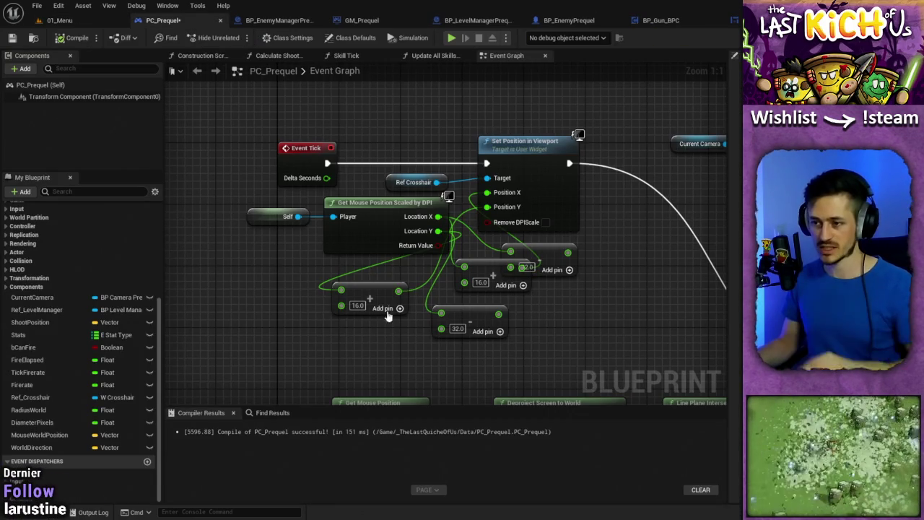
Replace the offset math with subtract nodes of 16.0 feeding Position X and Position Y.
key("Delete")
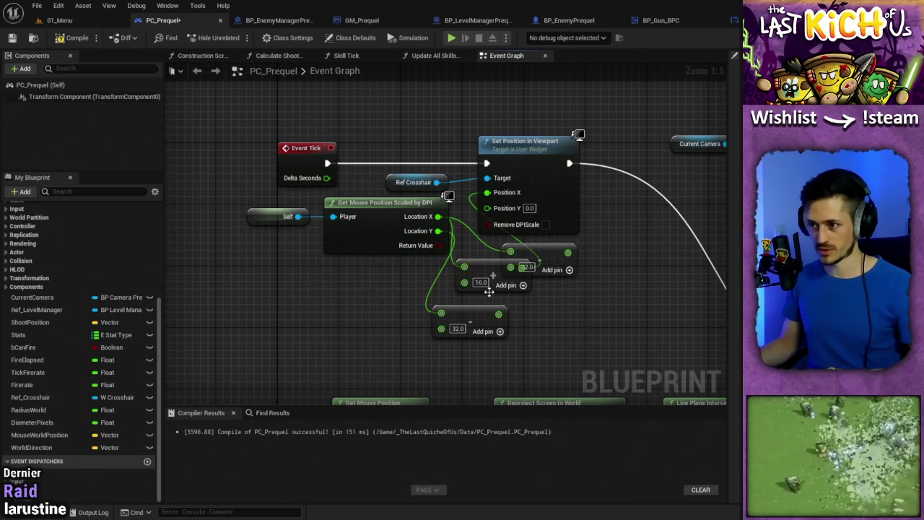
key("Delete")
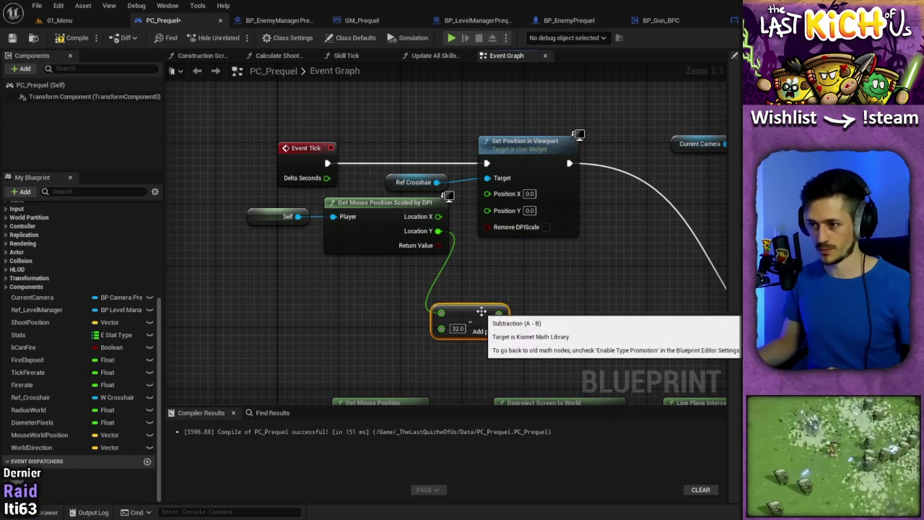
key("ctrl+v")
mouse_move(438, 216)
left_mouse_down()
mouse_move(490, 260)
mouse_move(505, 204)
mouse_move(487, 192)
left_mouse_up()
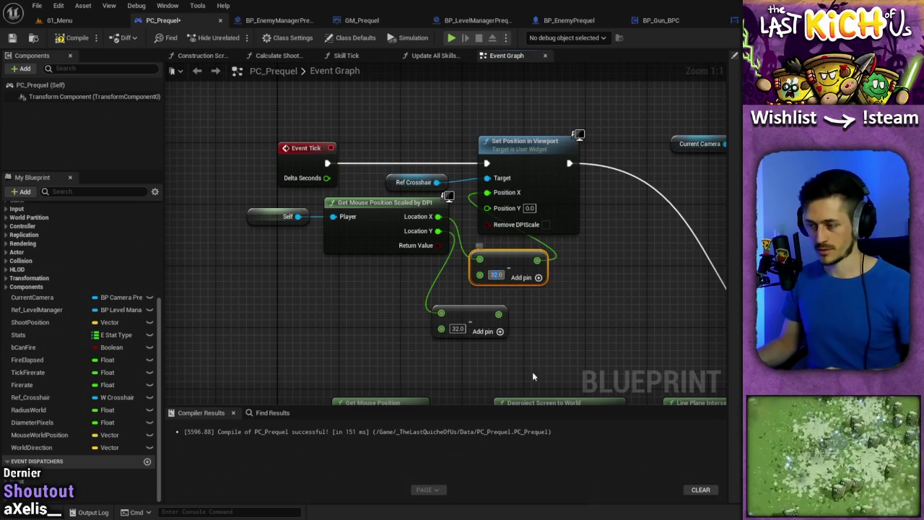
left_click(460, 329)
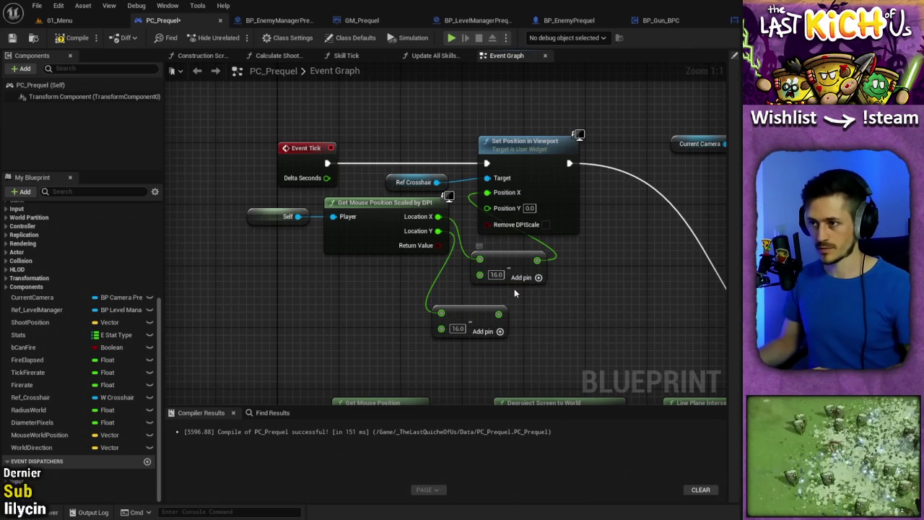
mouse_move(504, 316)
left_mouse_down()
mouse_move(481, 221)
mouse_move(487, 208)
left_mouse_up()
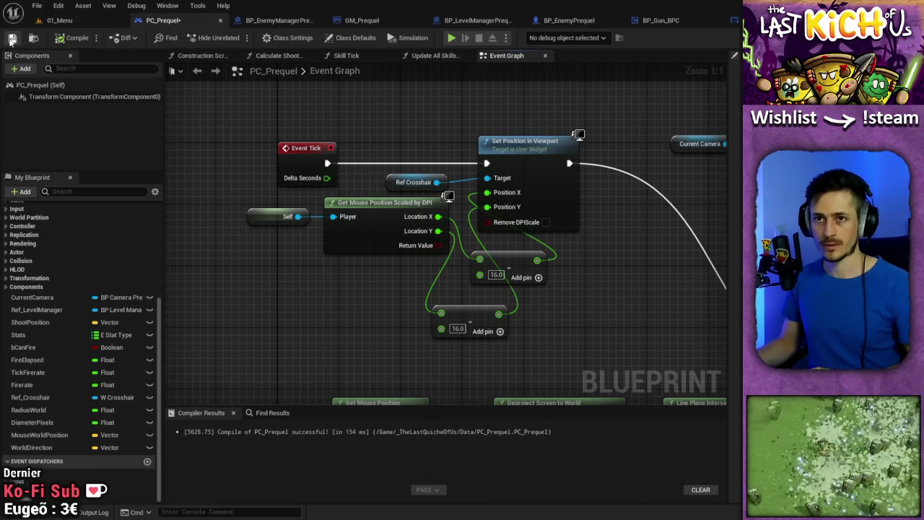
left_click(85, 24)
Launch the Prequel mode and move around with WASD shooting strawberry, grape and zucchini enemies.
left_click(235, 37)
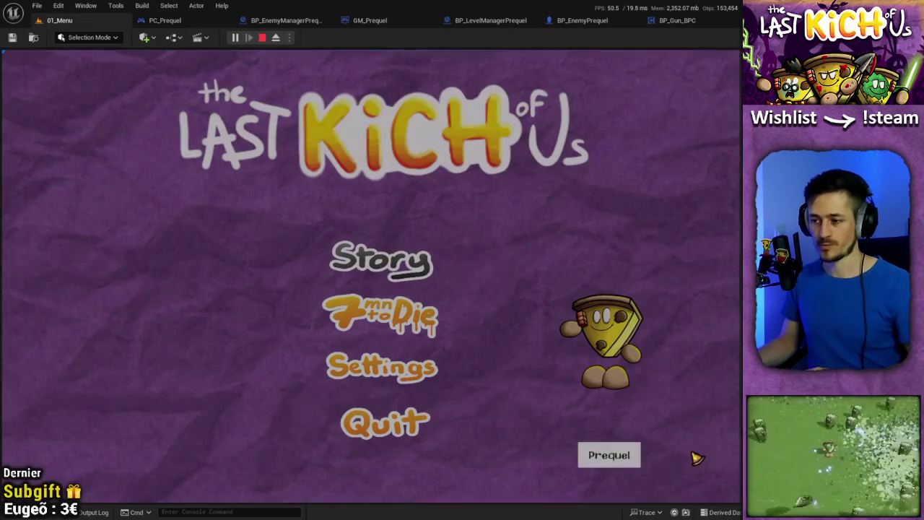
left_click(607, 452)
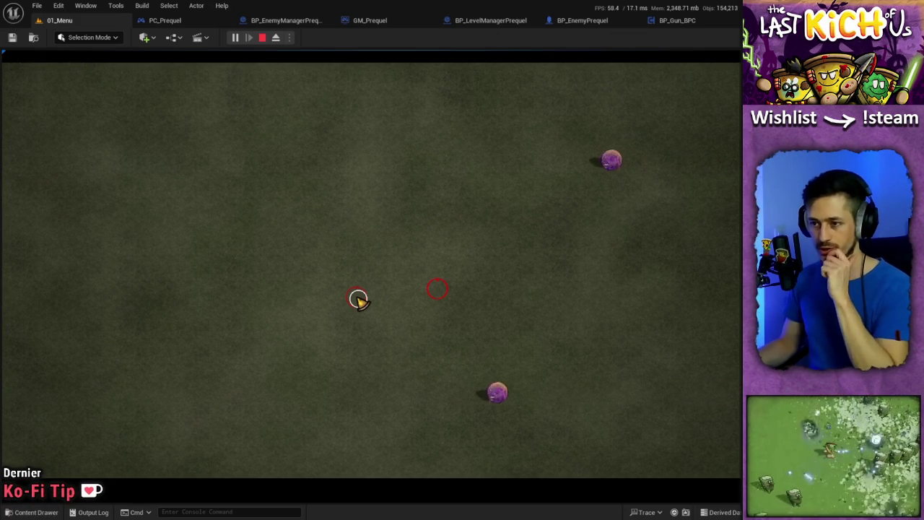
key("s")
key("w")
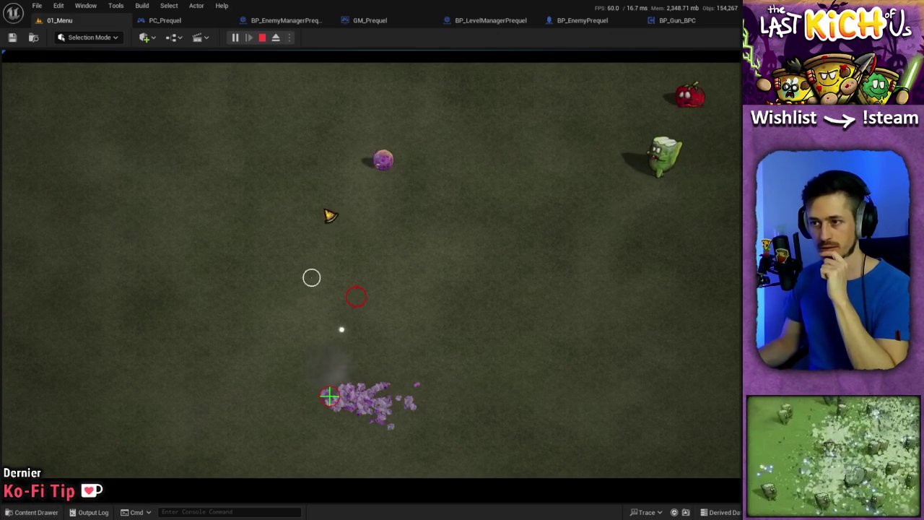
key("d")
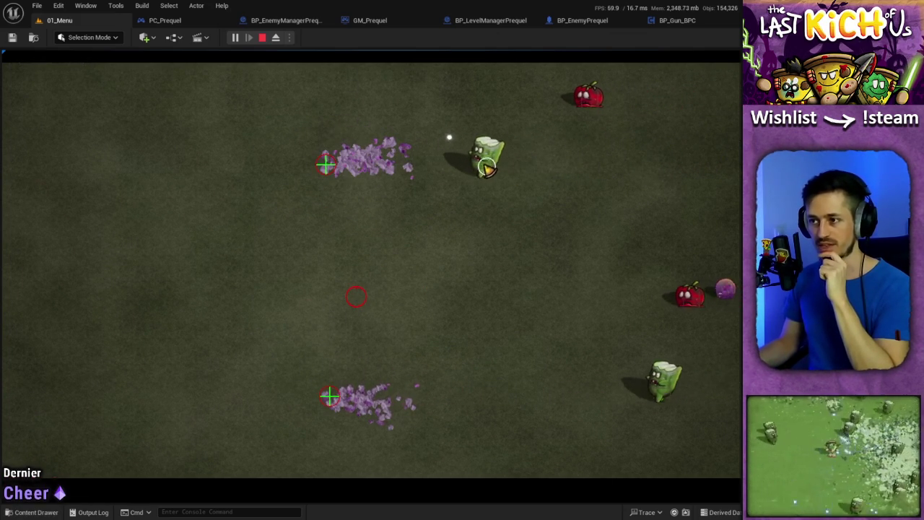
key("a")
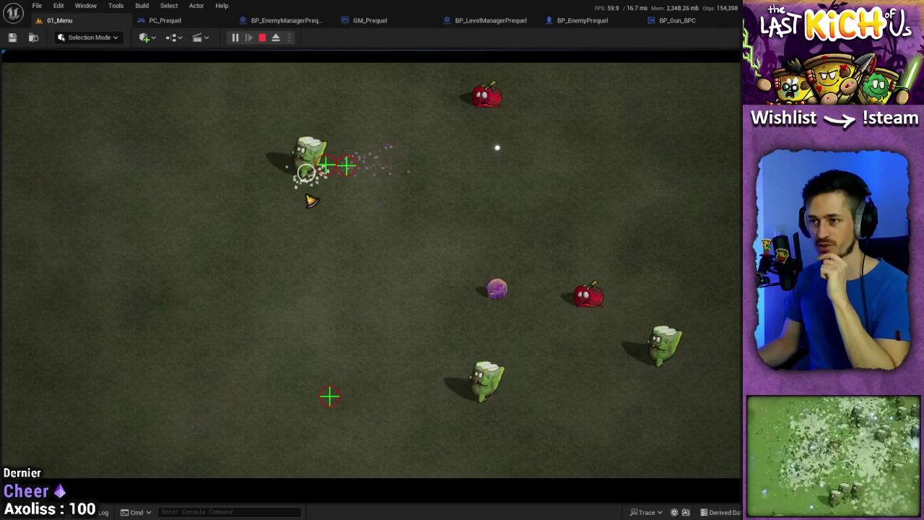
key("s")
key("d")
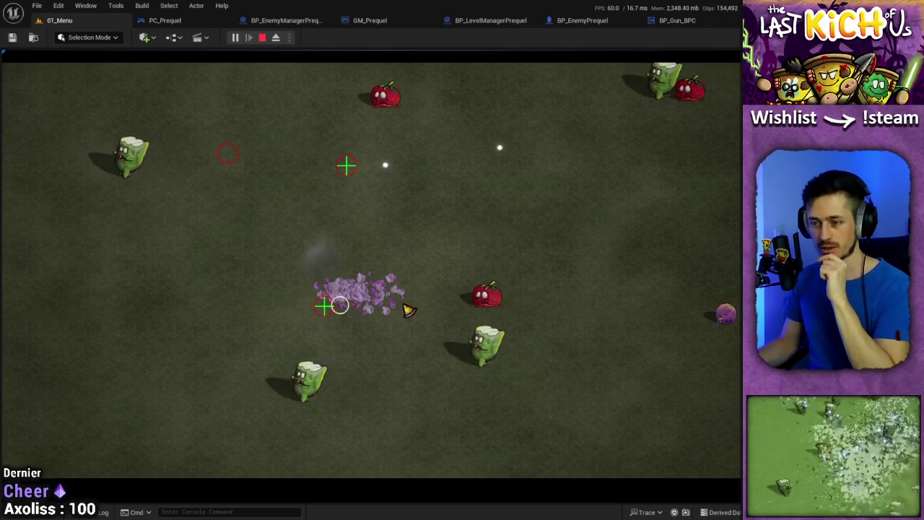
key("a")
key("d")
key("s")
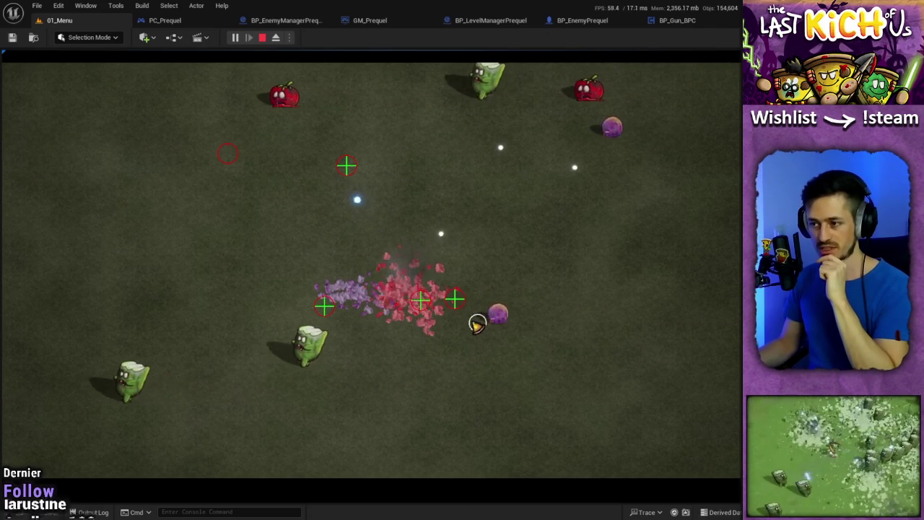
key("a")
key("a")
key("w")
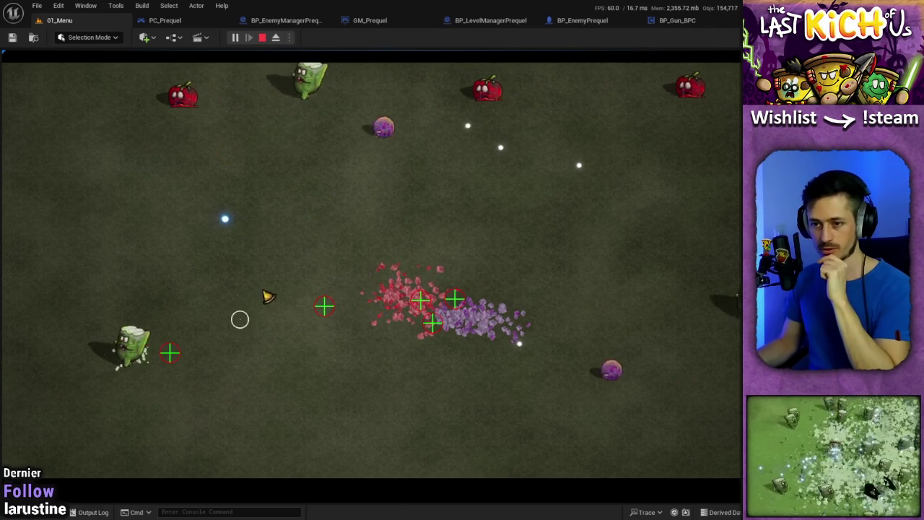
key("d")
key("d")
key("s")
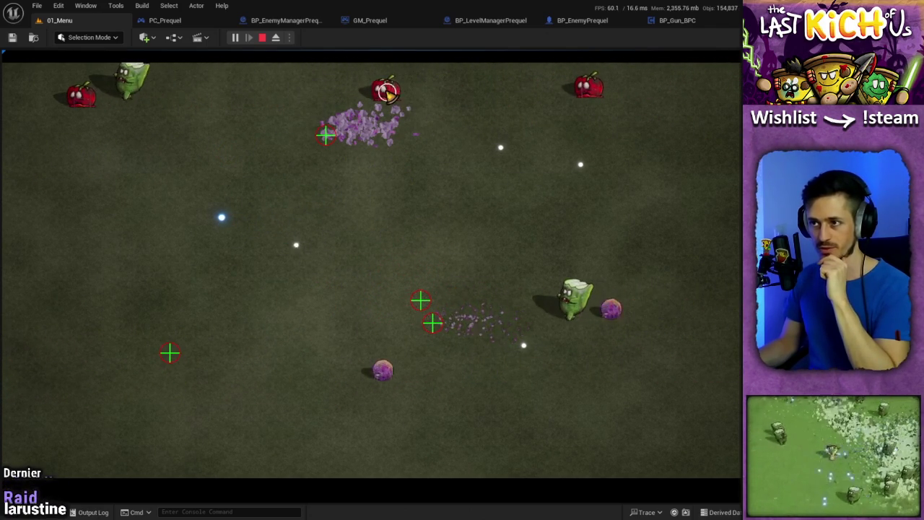
key("a")
key("d")
key("w")
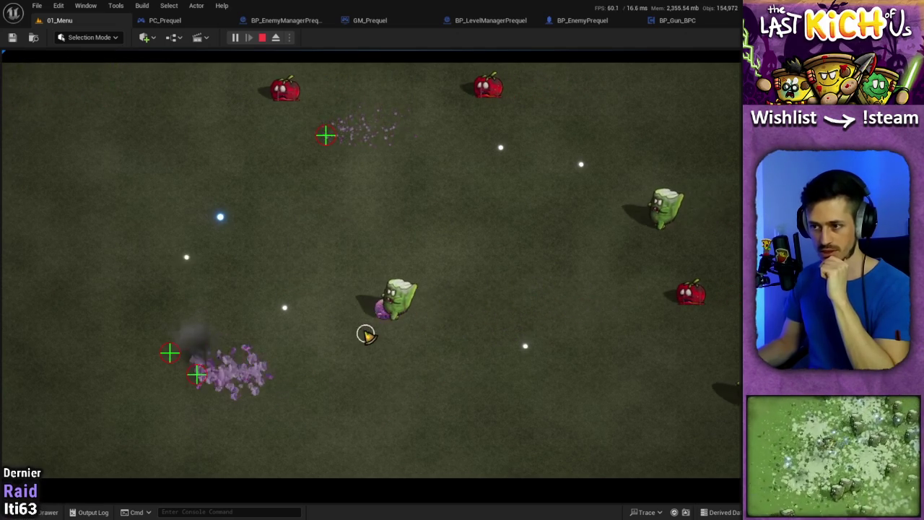
key("d")
key("s")
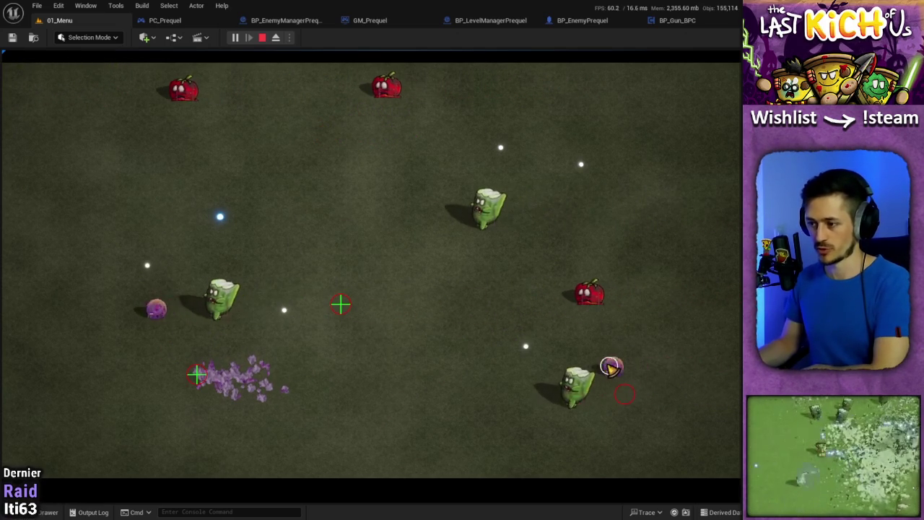
key("a")
key("w")
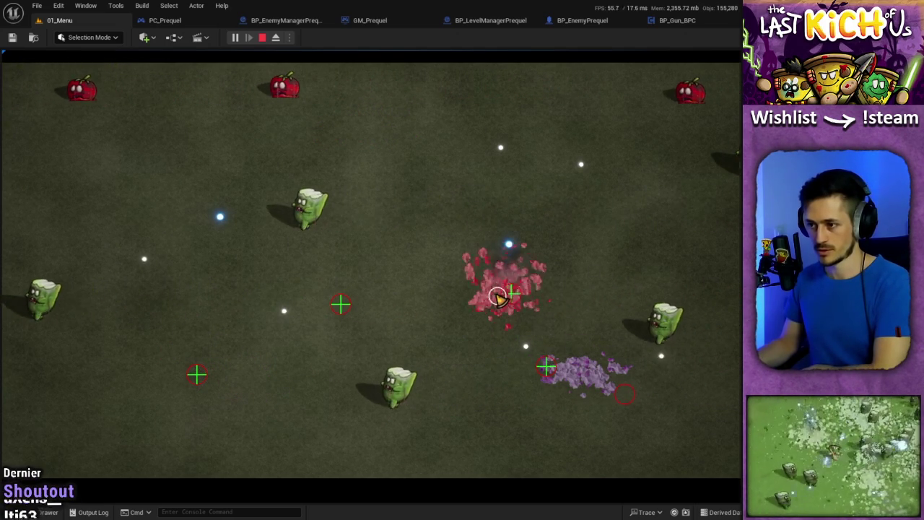
key("a")
key("w")
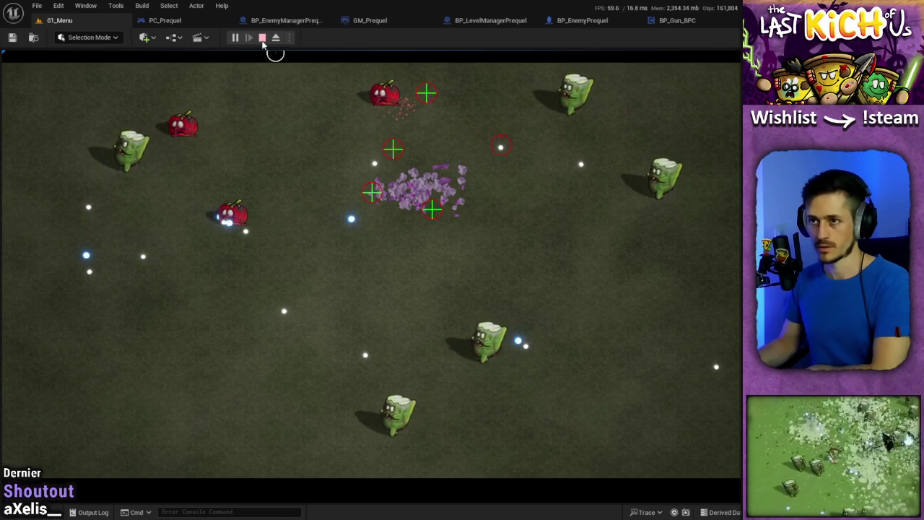
Stop the playtest and open BP_Enemy from the Blueprints folder.
left_click(259, 37)
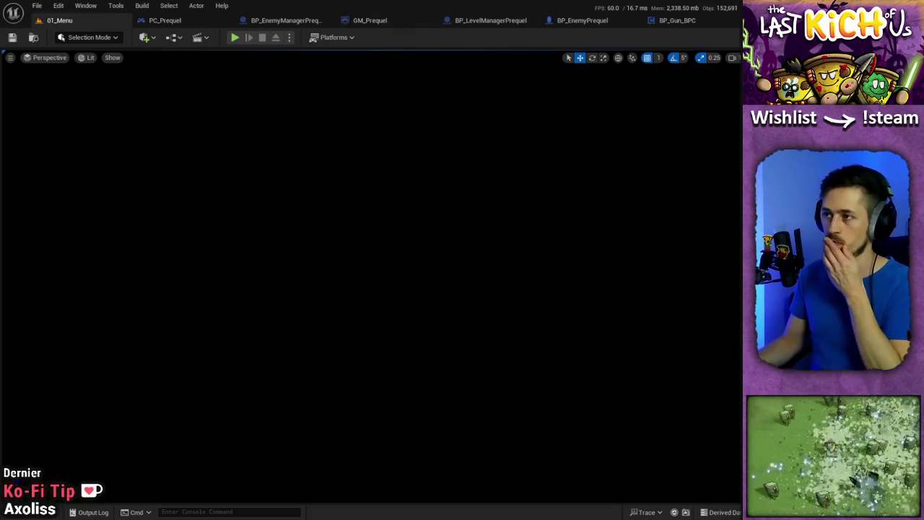
key("ctrl+space")
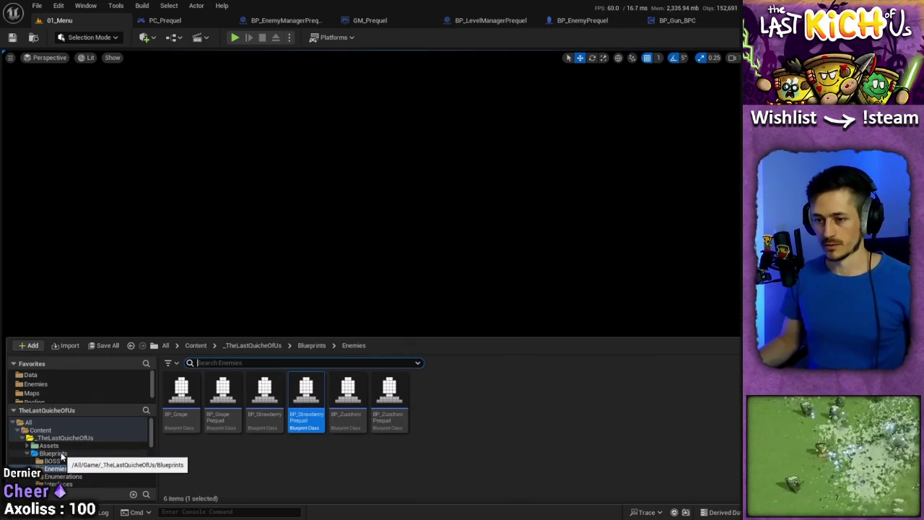
left_click(62, 454)
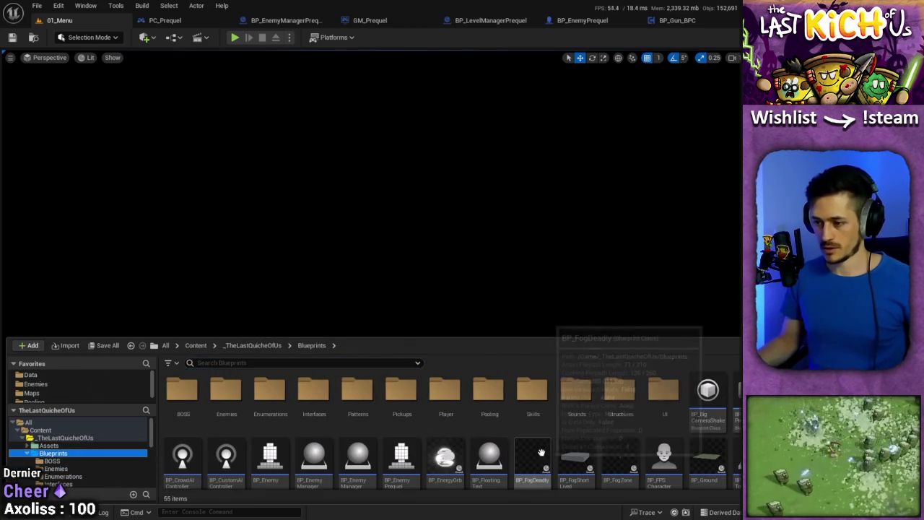
left_click(282, 457)
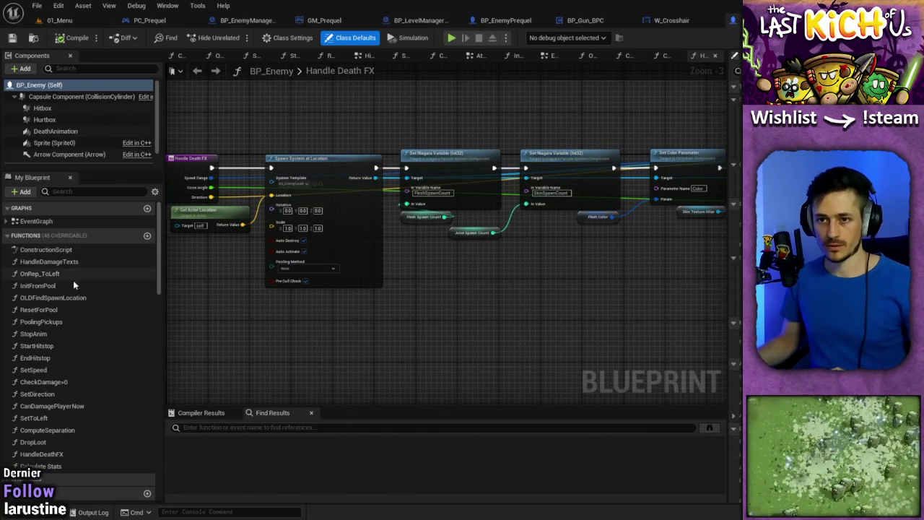
Inspect BP_Enemy's Initialization event graph section and its Check Damage> 0 function.
left_click(8, 222)
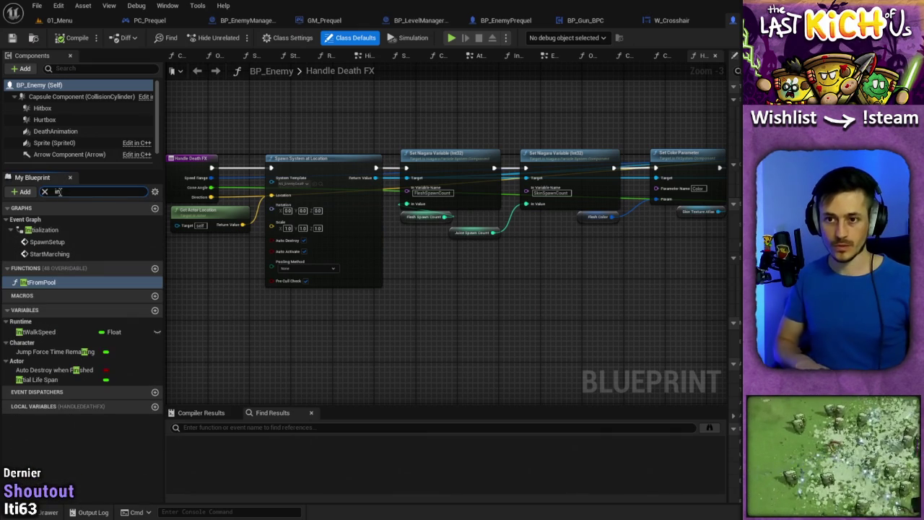
double_click(61, 231)
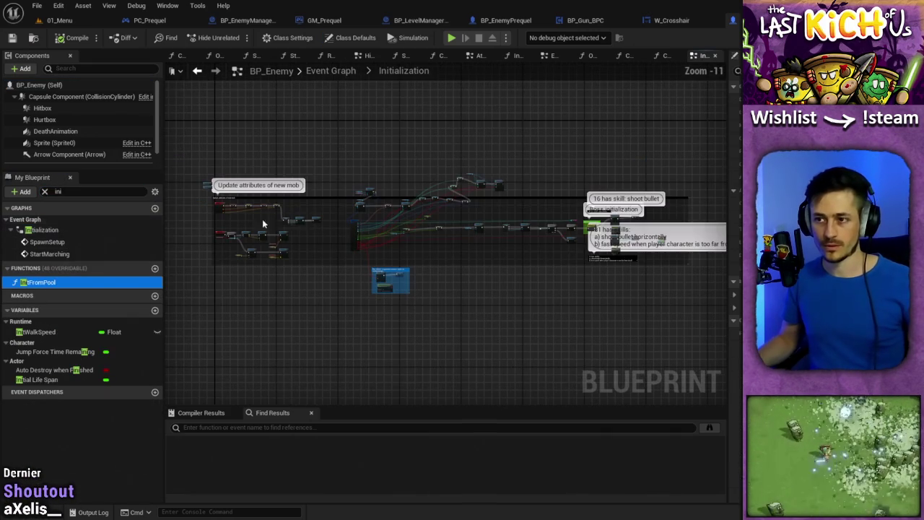
scroll(311, 211, "up", 12)
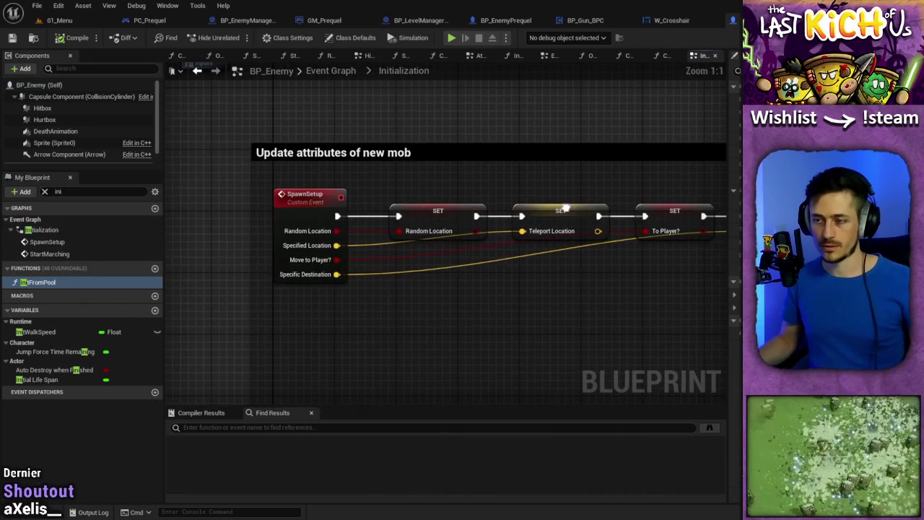
left_click_drag(566, 208, 561, 205)
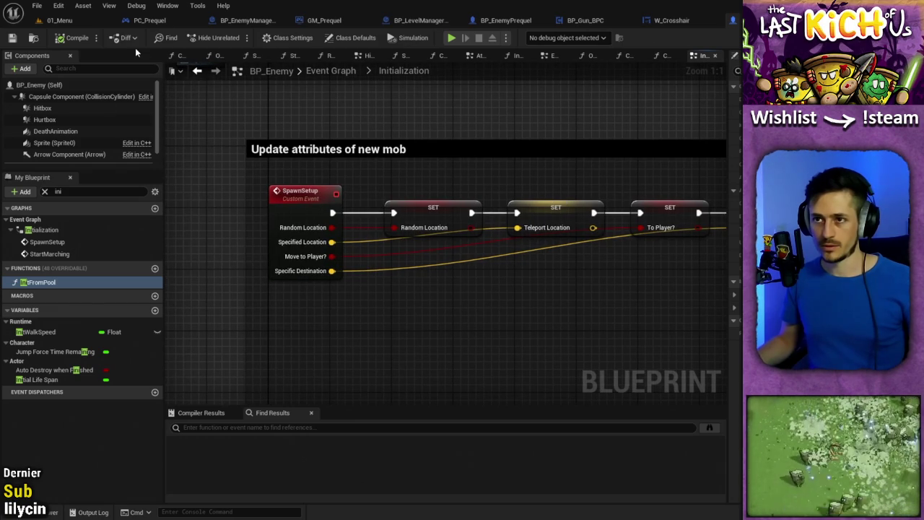
left_click(184, 61)
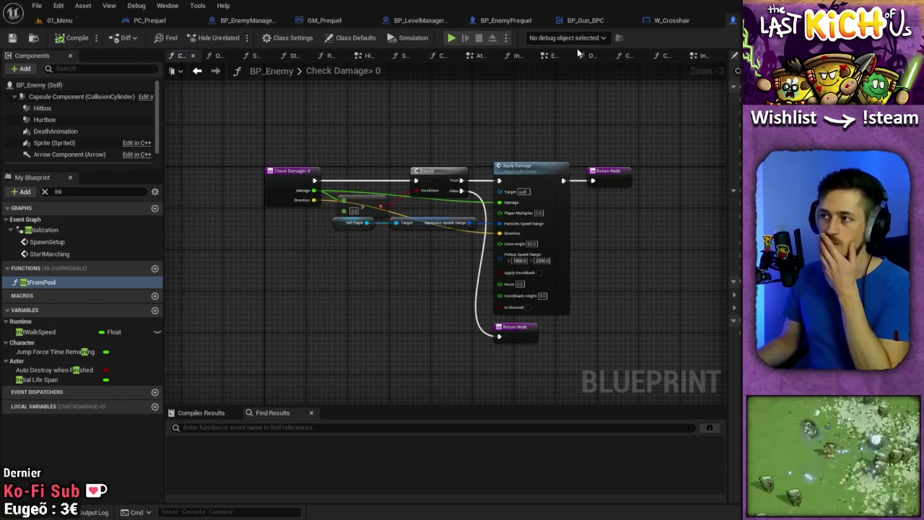
left_click(702, 55)
scroll(506, 292, "down", 4)
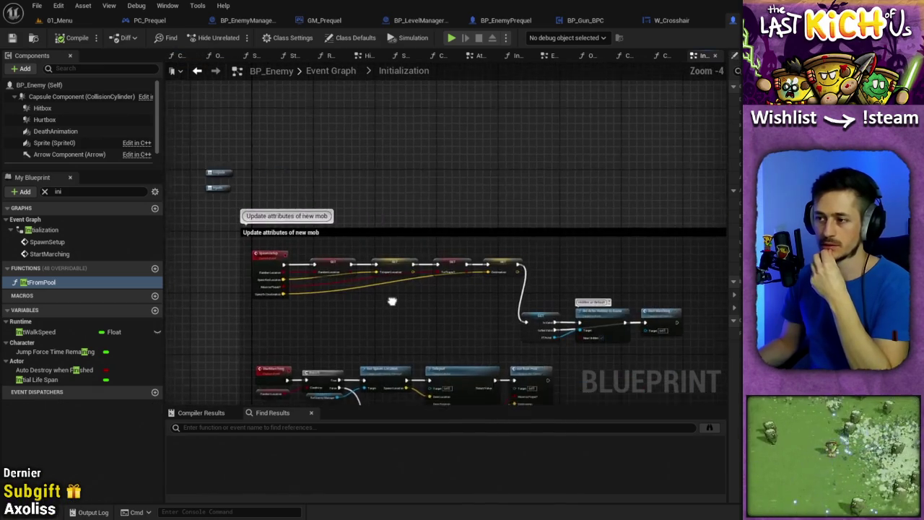
left_click(18, 229)
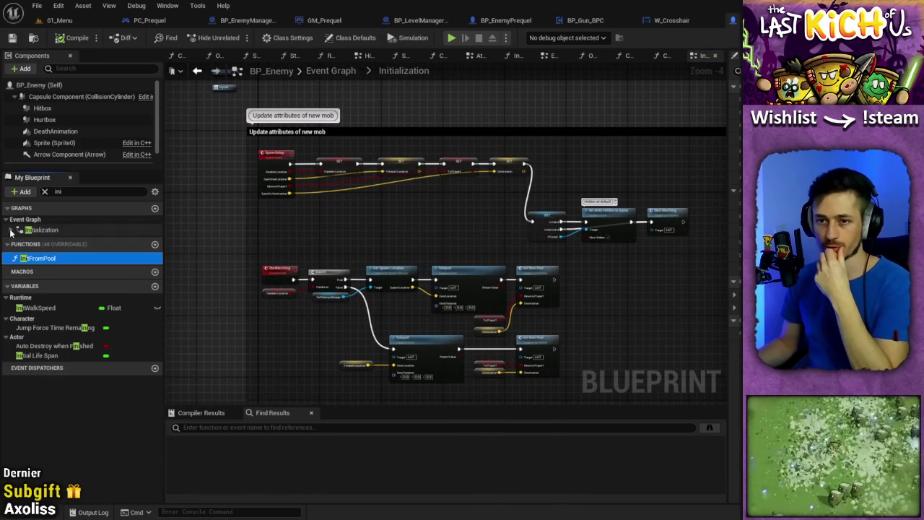
left_click(44, 193)
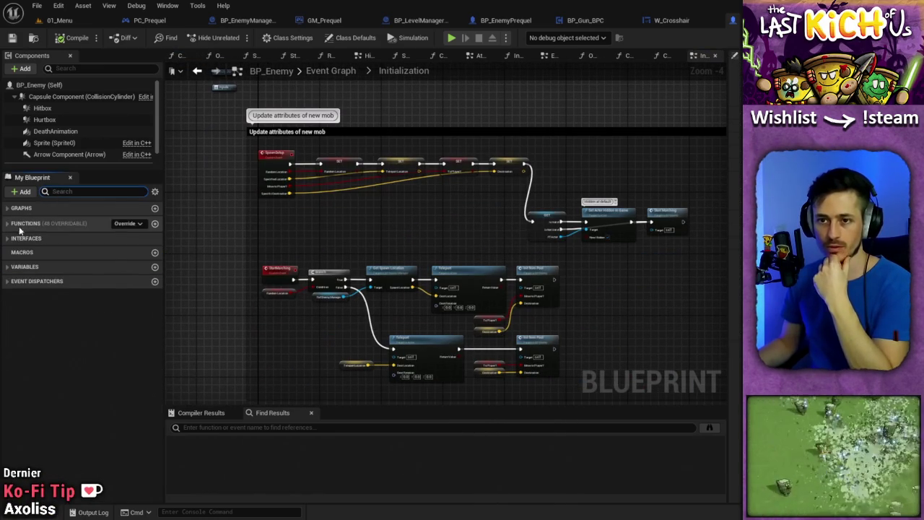
Review the SET node chain in BP_Enemy's Construction Script, then bring up the Content Drawer over W_Crosshair.
left_click(7, 221)
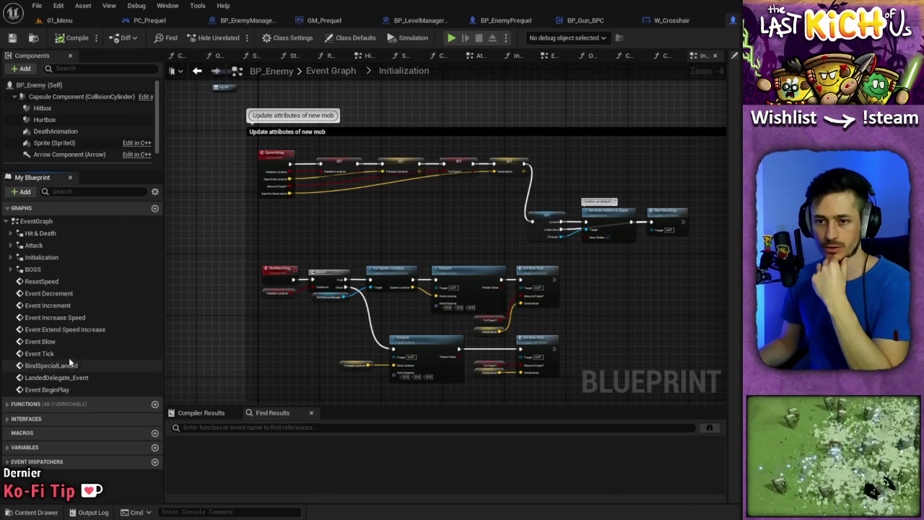
left_click(26, 403)
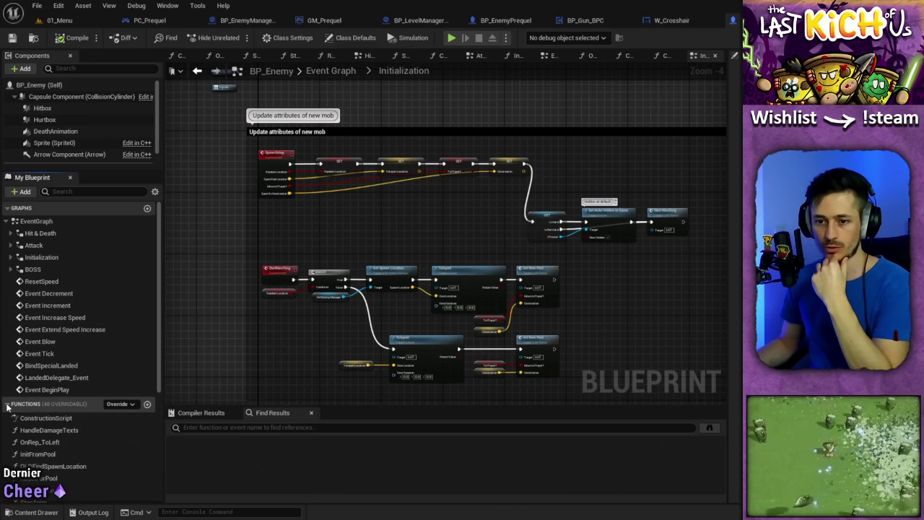
left_click(59, 420)
double_click(59, 422)
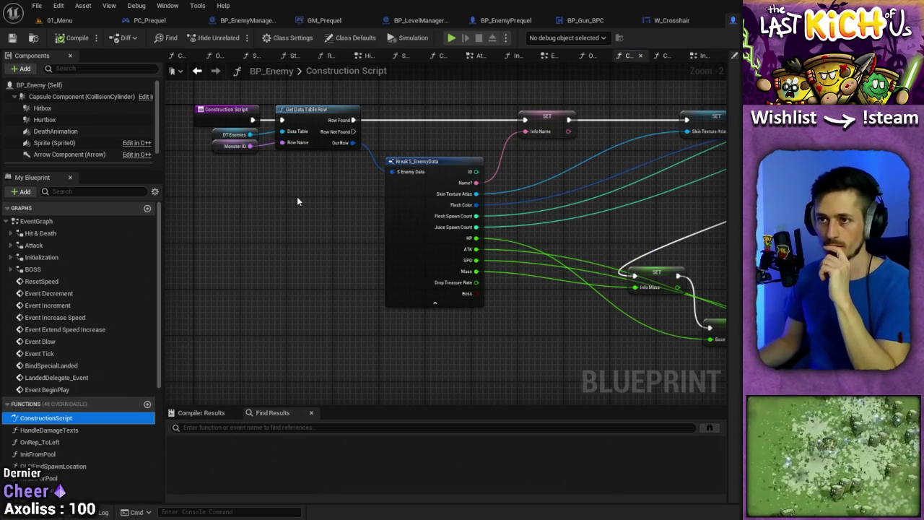
left_click(10, 222)
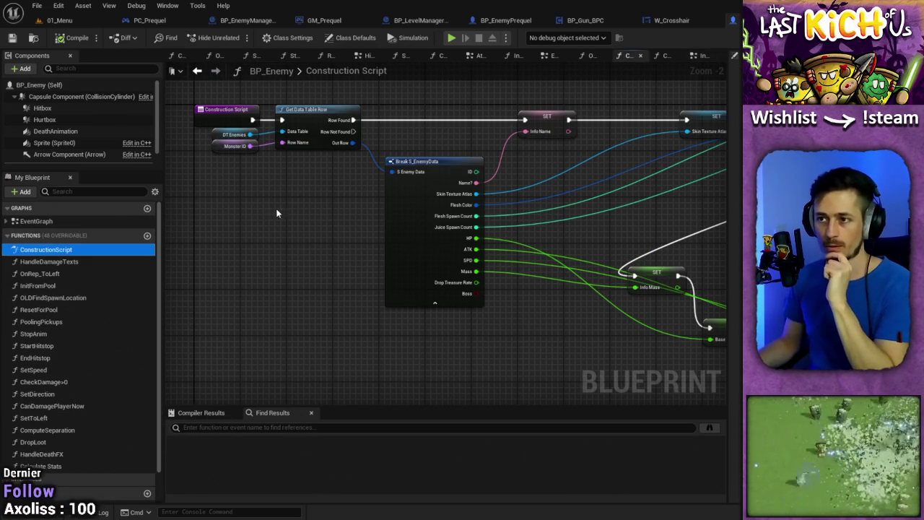
mouse_move(277, 213)
left_mouse_down()
mouse_move(586, 238)
mouse_move(478, 189)
mouse_move(409, 78)
mouse_move(579, 308)
mouse_move(584, 243)
left_mouse_up()
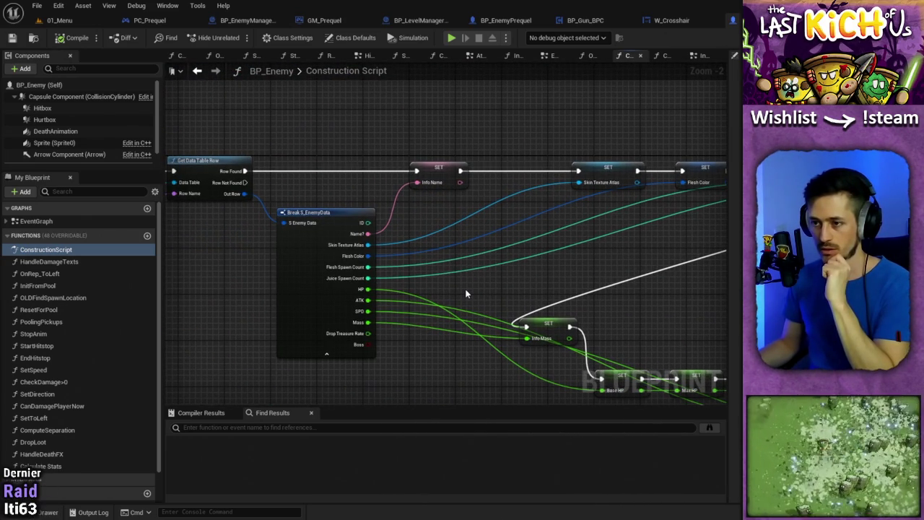
left_click_drag(466, 294, 348, 276)
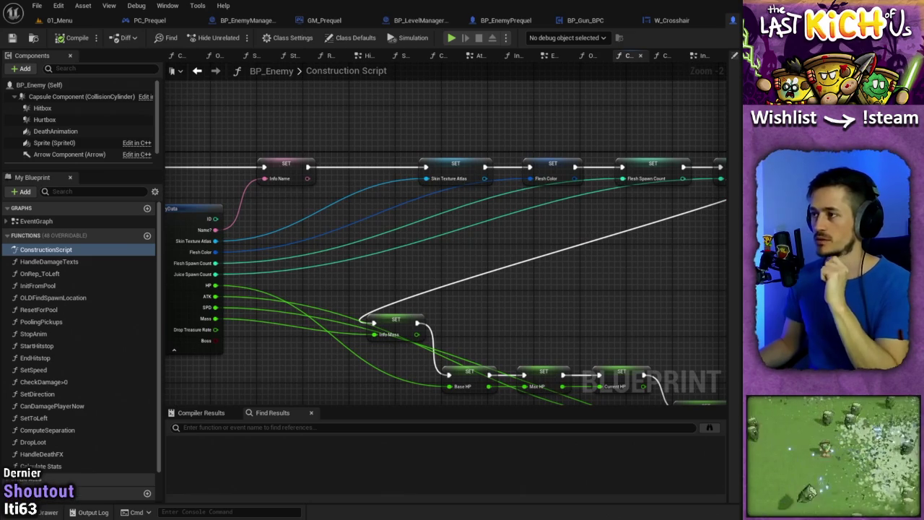
left_click(671, 20)
key("ctrl+space")
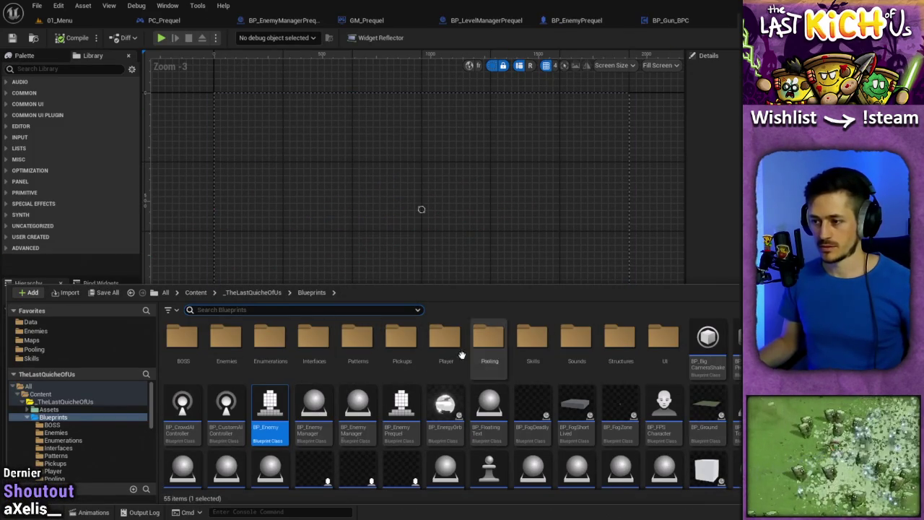
Open BP_Strawberry from the Enemies folder in the full editor, viewing its Construction Script and Hurtbox.
left_click(242, 344)
double_click(242, 344)
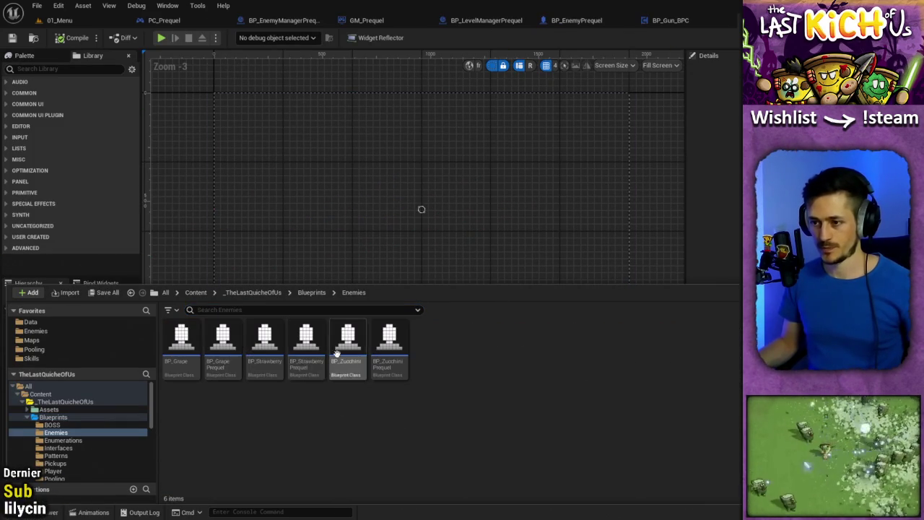
double_click(265, 351)
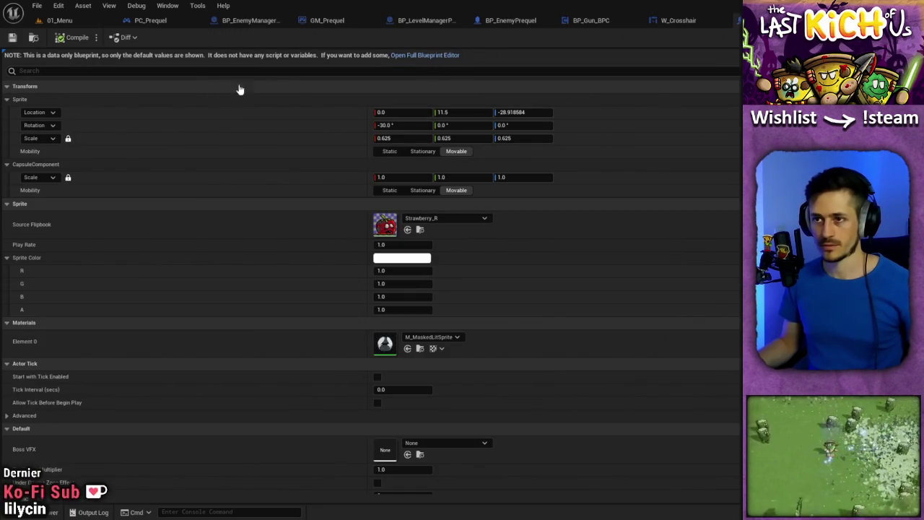
left_click(425, 55)
left_click(195, 56)
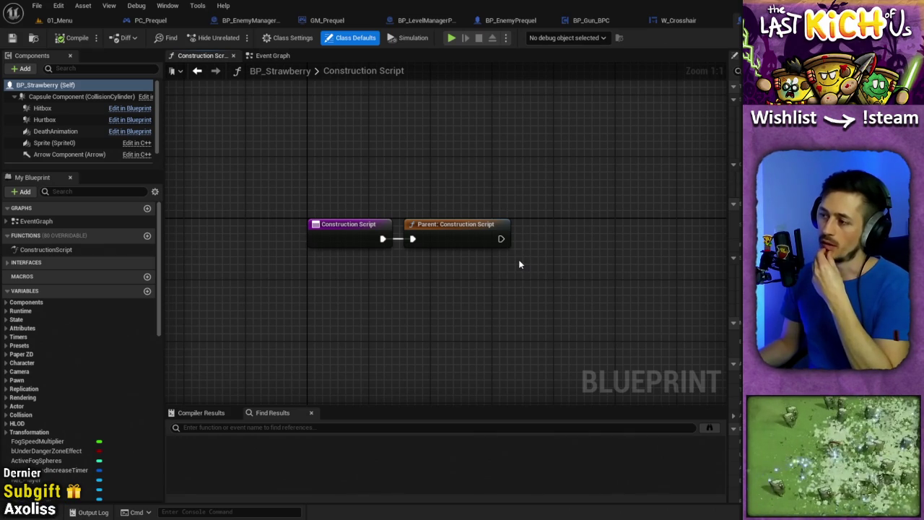
left_click(65, 120)
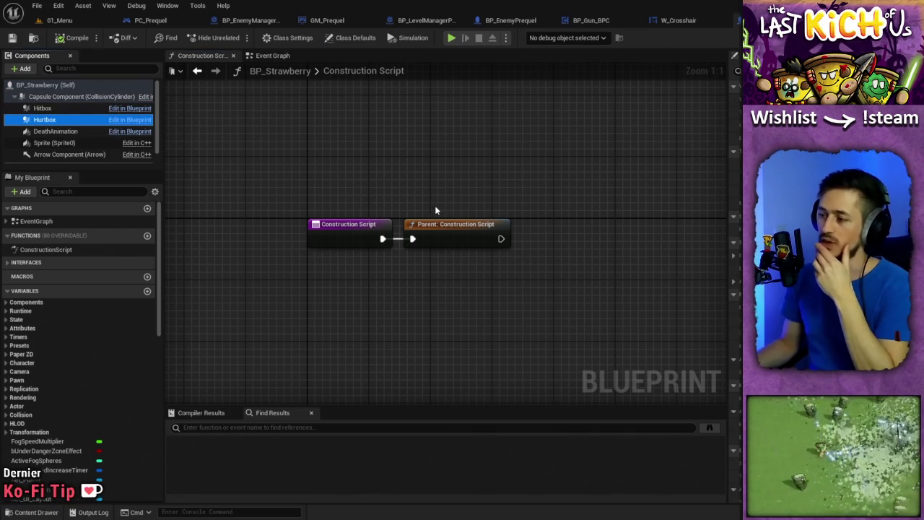
key("ctrl+space")
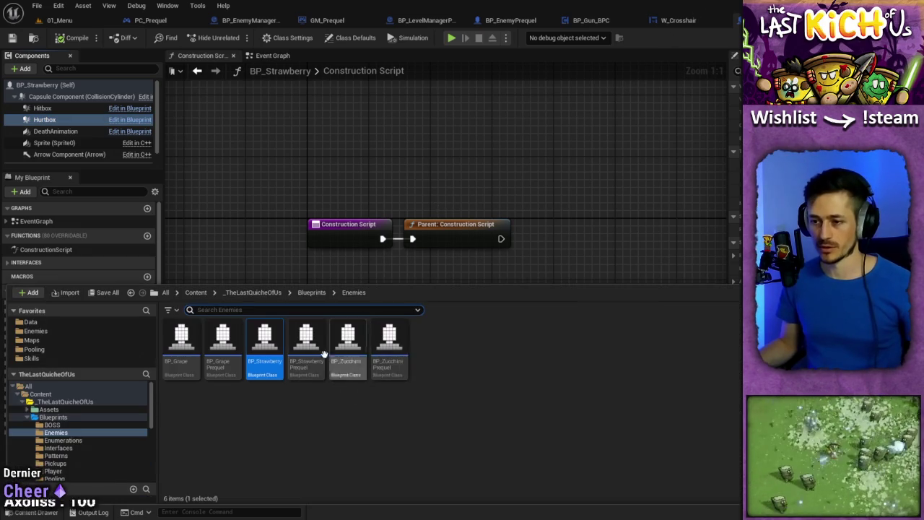
Open BP_StrawberryPrequel and inspect its Hurtbox component.
left_click(318, 345)
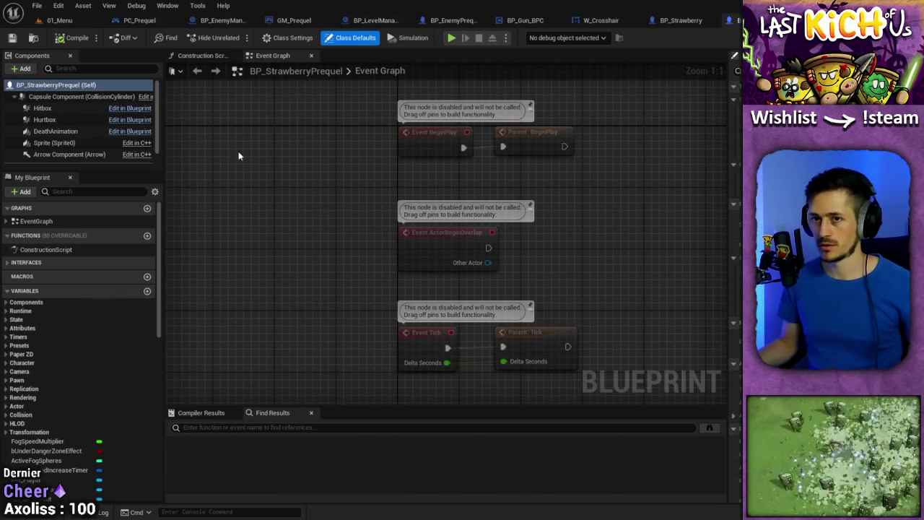
left_click(49, 120)
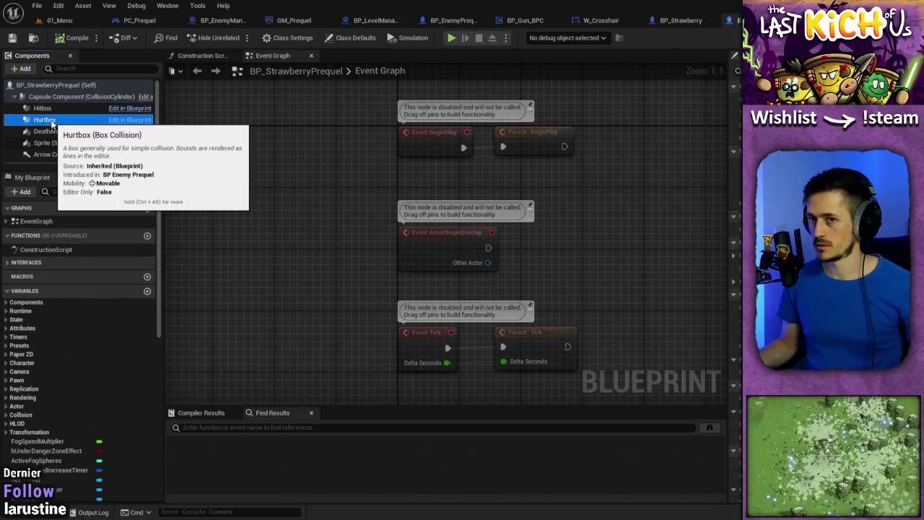
left_click(695, 22)
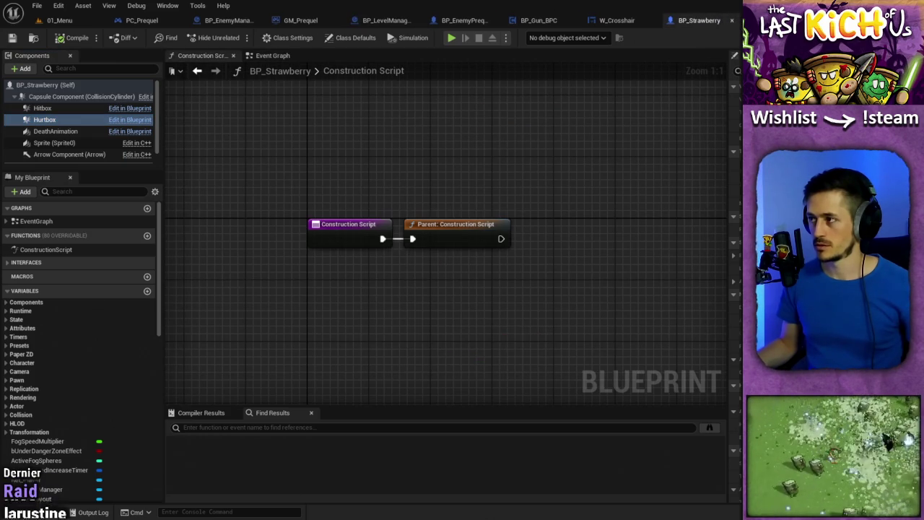
key("ctrl+Tab")
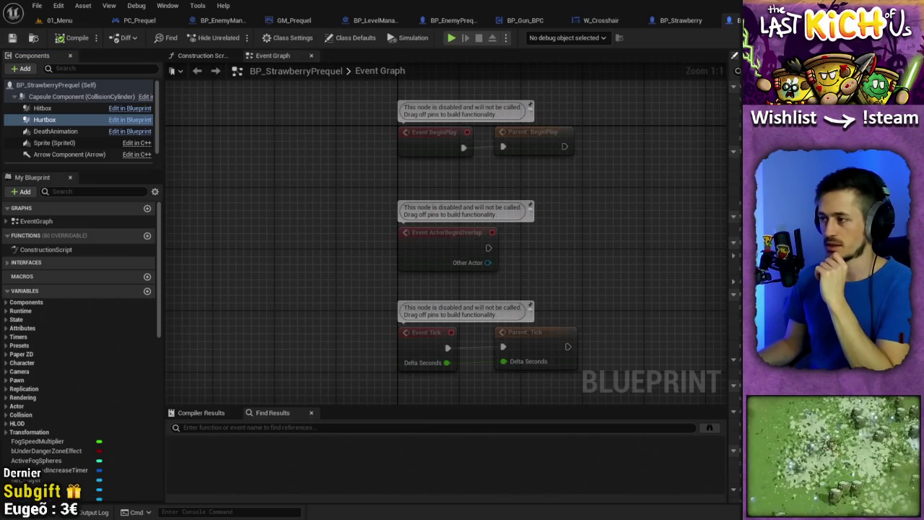
Inspect BP_Strawberry's Capsule Component, Hitbox and Hurtbox for comparison.
left_click(687, 22)
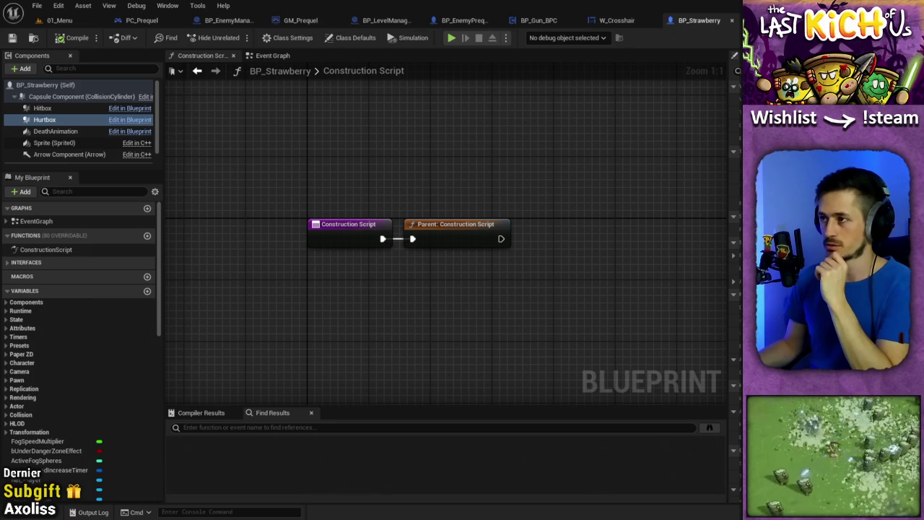
left_click(49, 97)
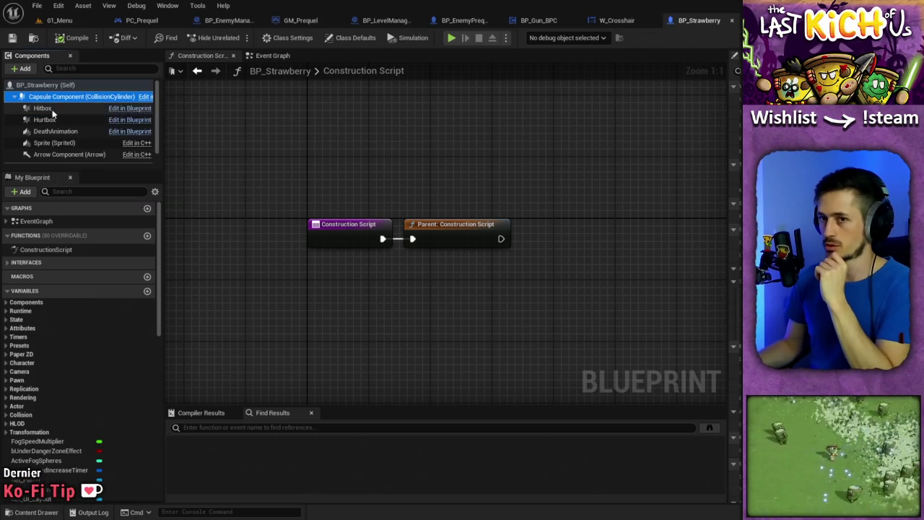
left_click(45, 108)
left_click(56, 119)
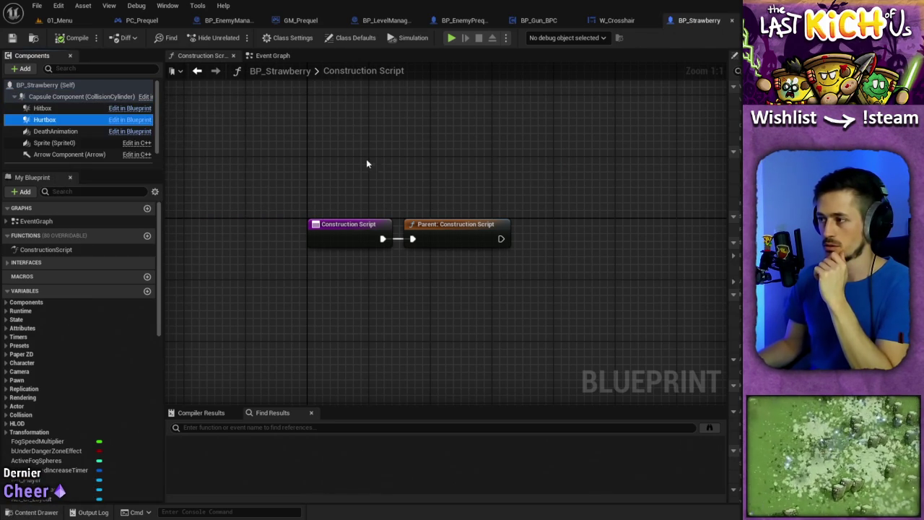
left_click(737, 167)
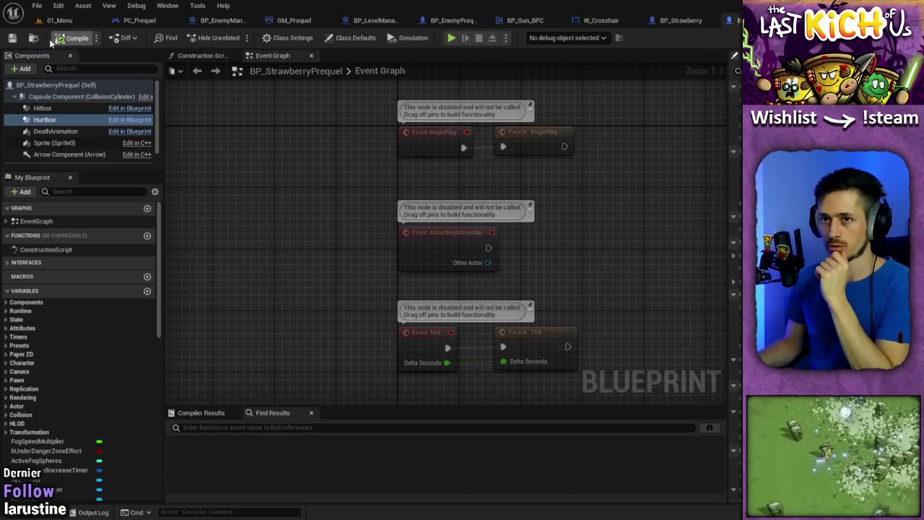
Compare BP_Strawberry's Construction Script with BP_StrawberryPrequel's Event Graph.
left_click(679, 20)
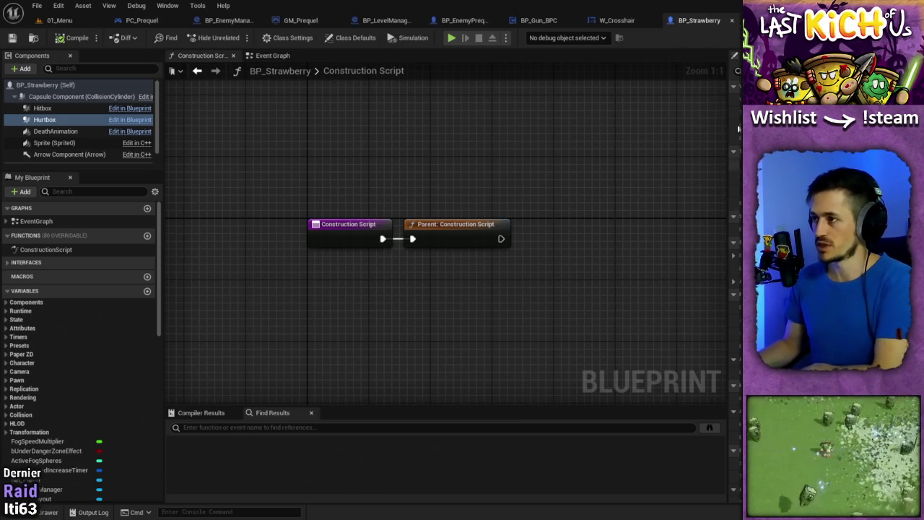
left_click(736, 22)
left_click(693, 21)
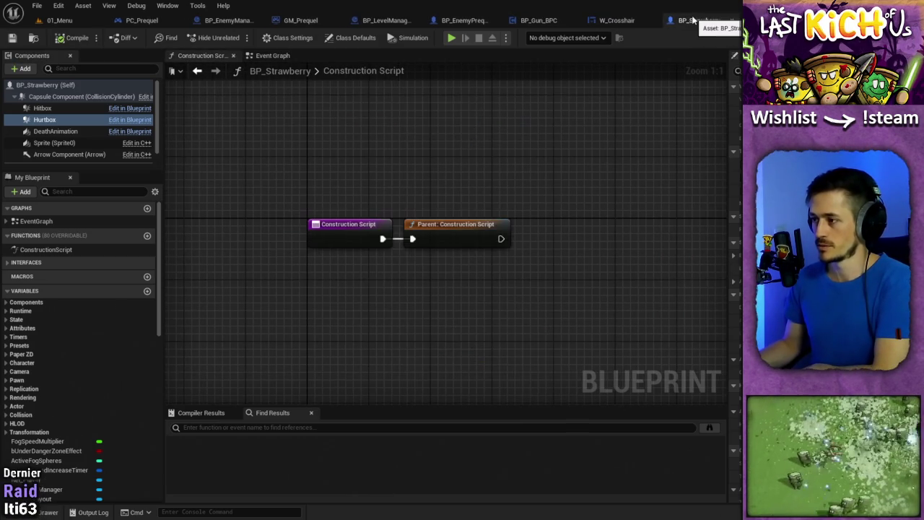
left_click(736, 22)
left_click(679, 22)
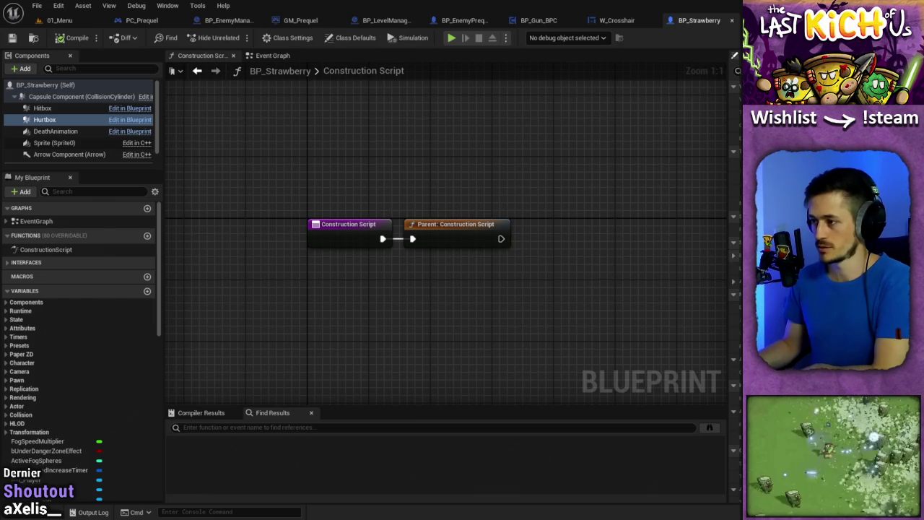
left_click(733, 21)
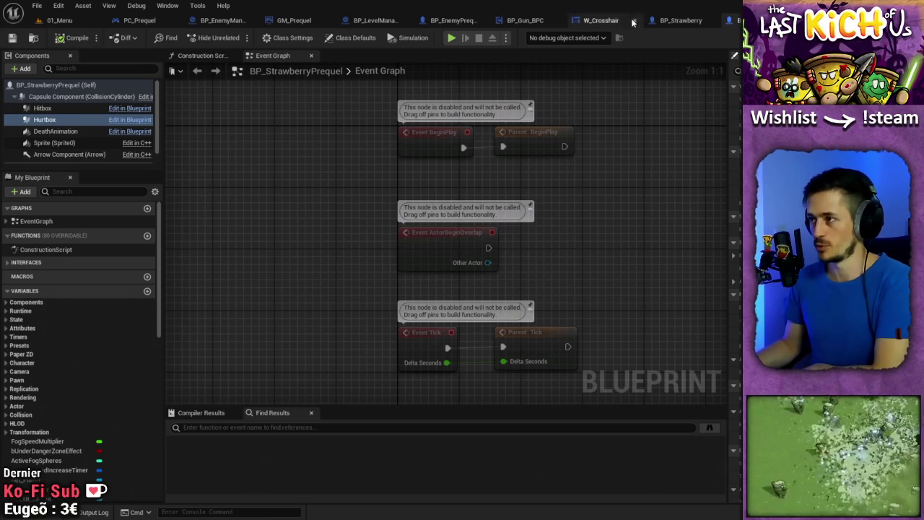
left_click(686, 20)
key("ctrl+Tab")
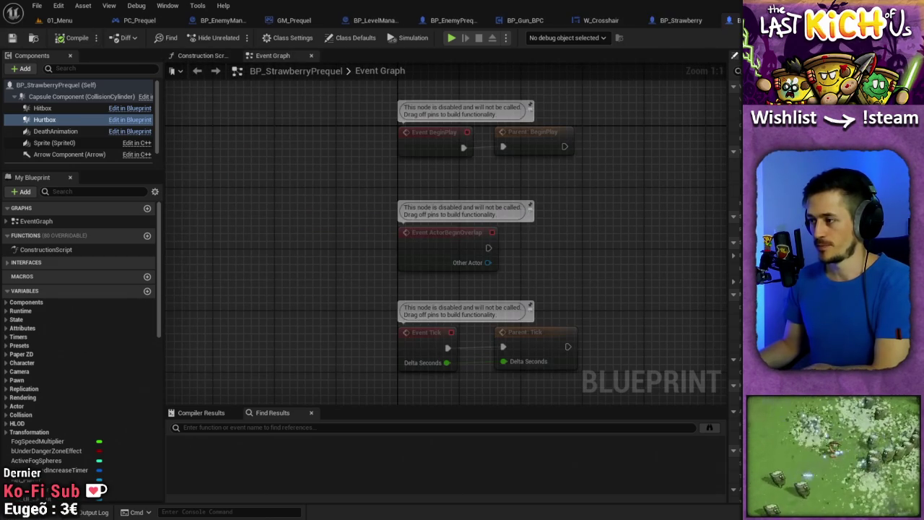
key("ctrl+Tab")
key("ctrl+Tab")
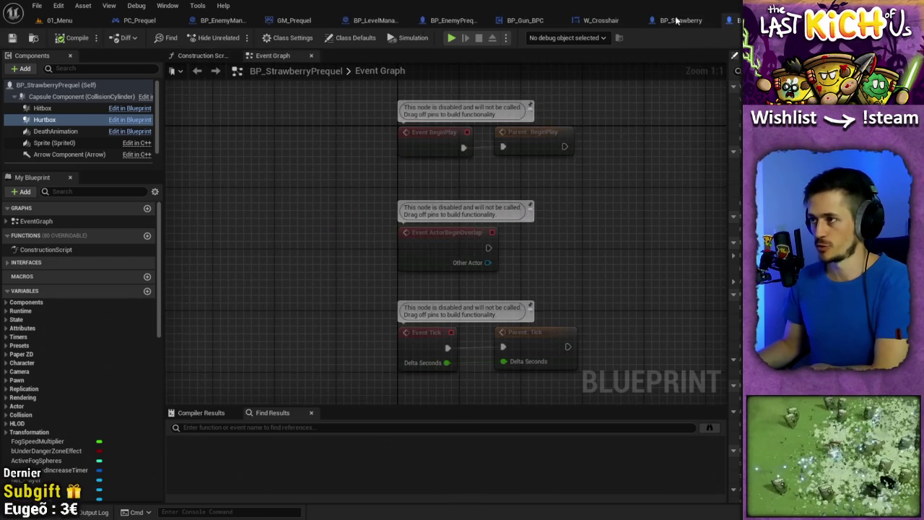
key("ctrl+Tab")
key("ctrl+Tab")
key("ctrl+Tab")
key("ctrl+Tab")
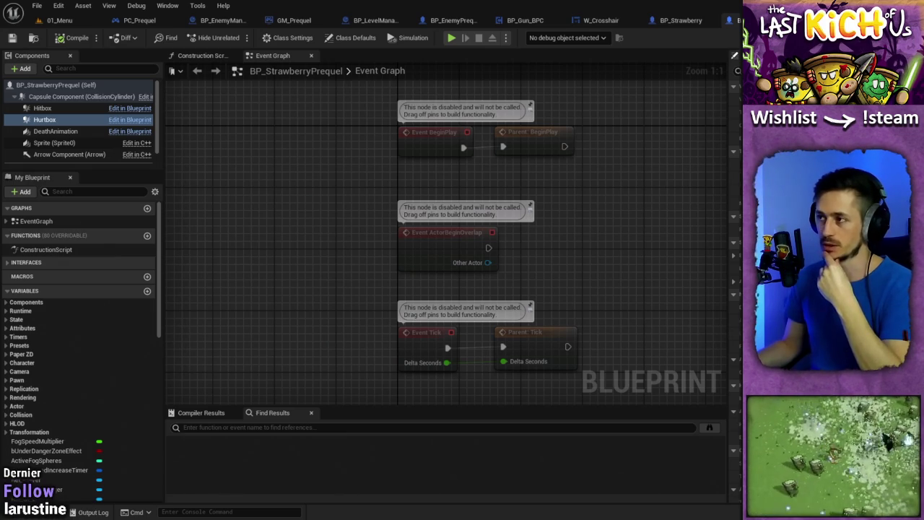
Review both strawberry blueprints once more and close the original BP_Strawberry.
left_click(678, 26)
left_click(754, 20)
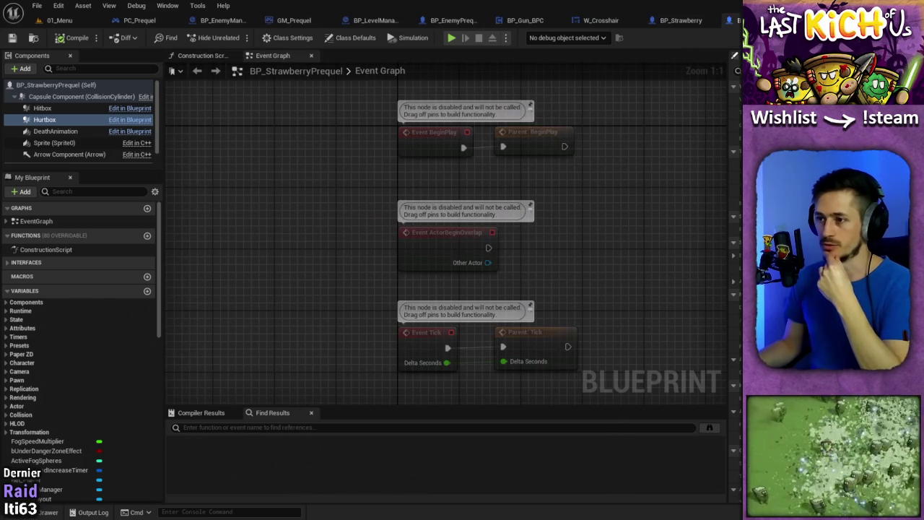
left_click(692, 25)
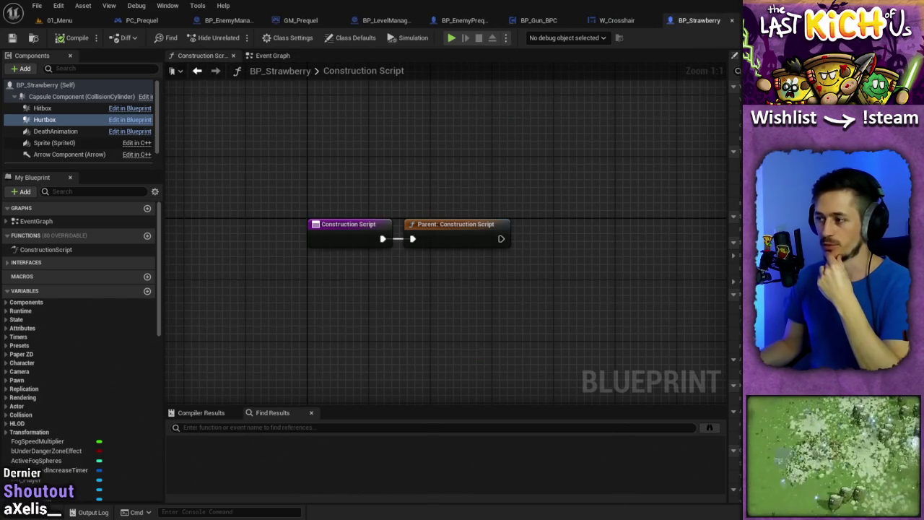
left_click(755, 20)
left_click(708, 21)
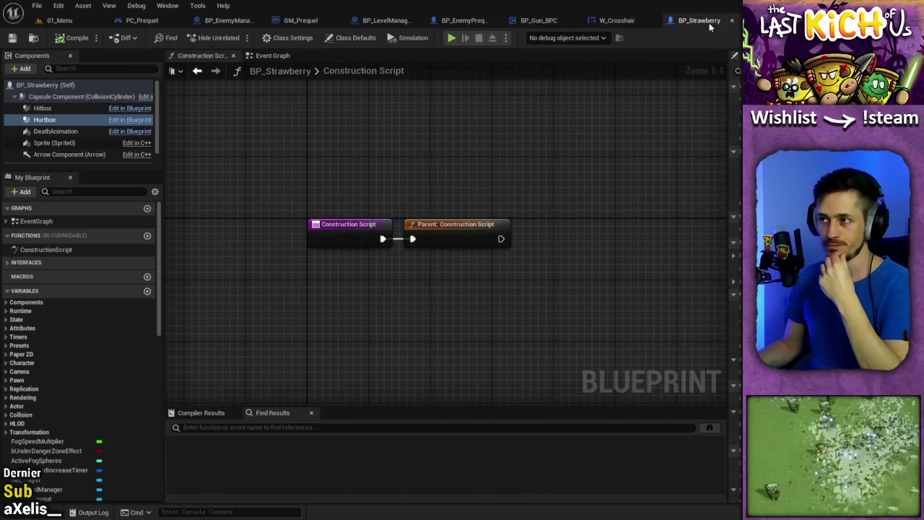
left_click(755, 21)
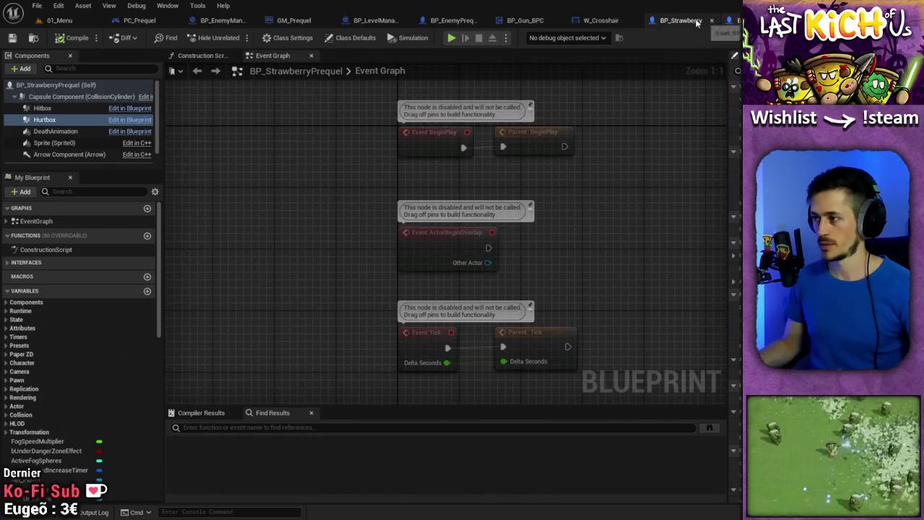
left_click(692, 22)
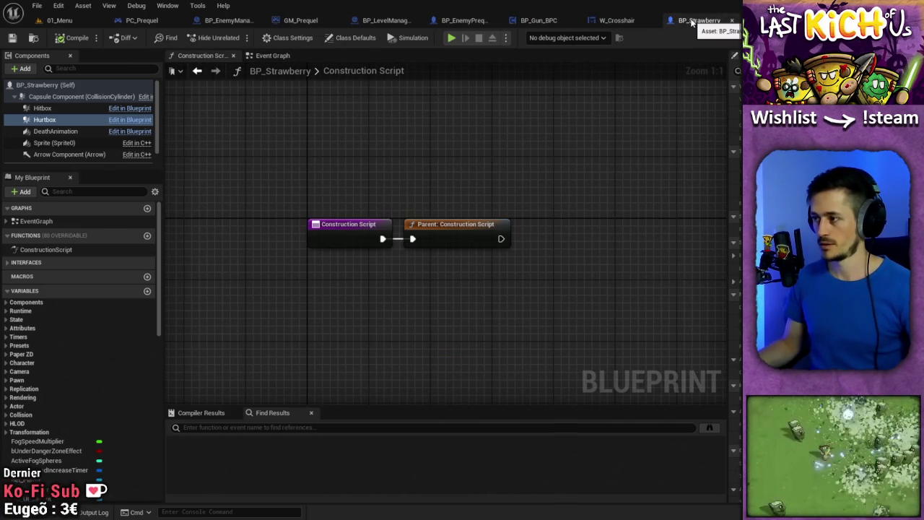
left_click(733, 23)
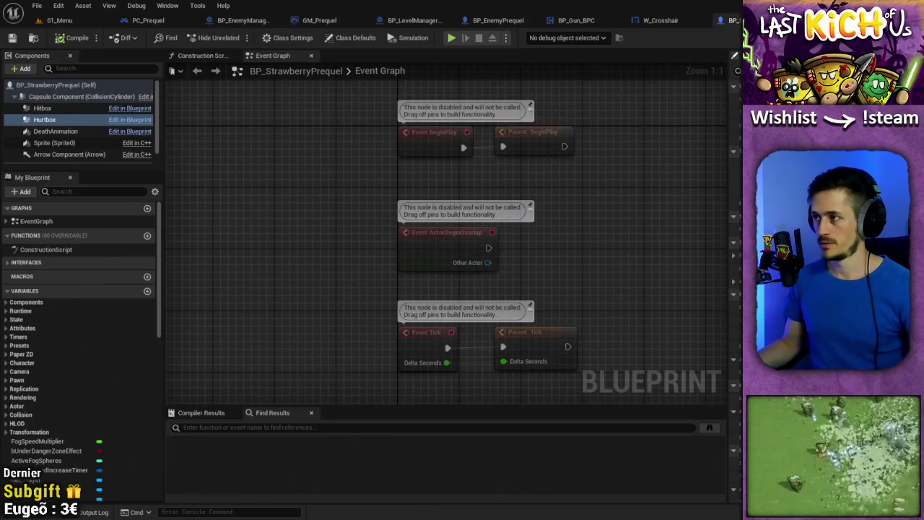
Close BP_StrawberryPrequel and open BP_Grape and BP_GrapePrequel from the Content Drawer.
left_click(733, 22)
key("ctrl+space")
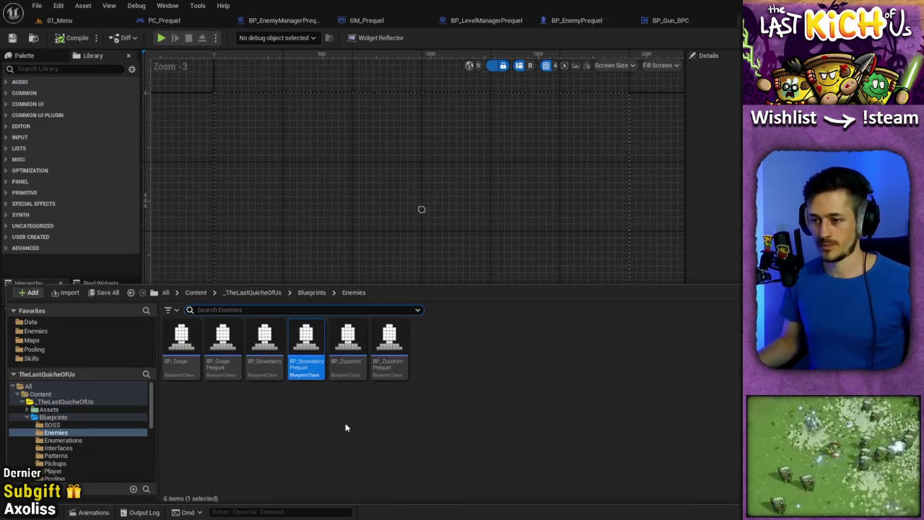
double_click(181, 343)
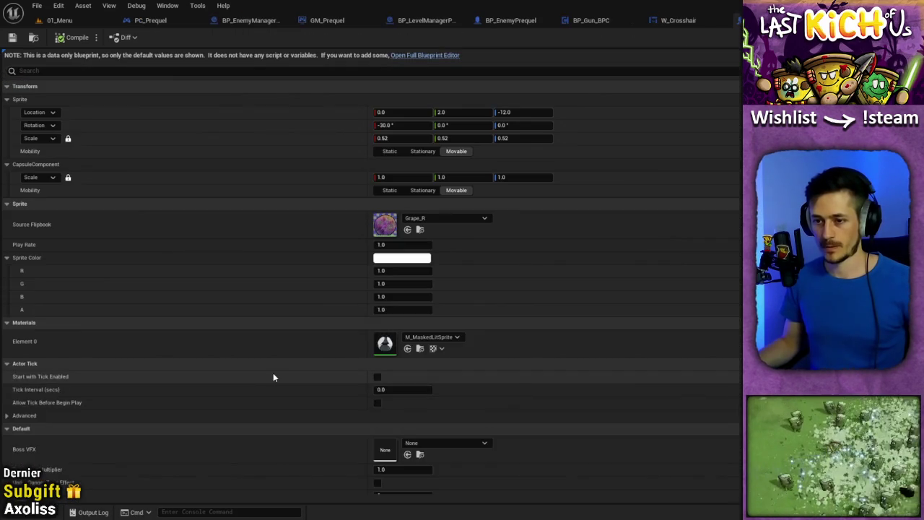
double_click(223, 343)
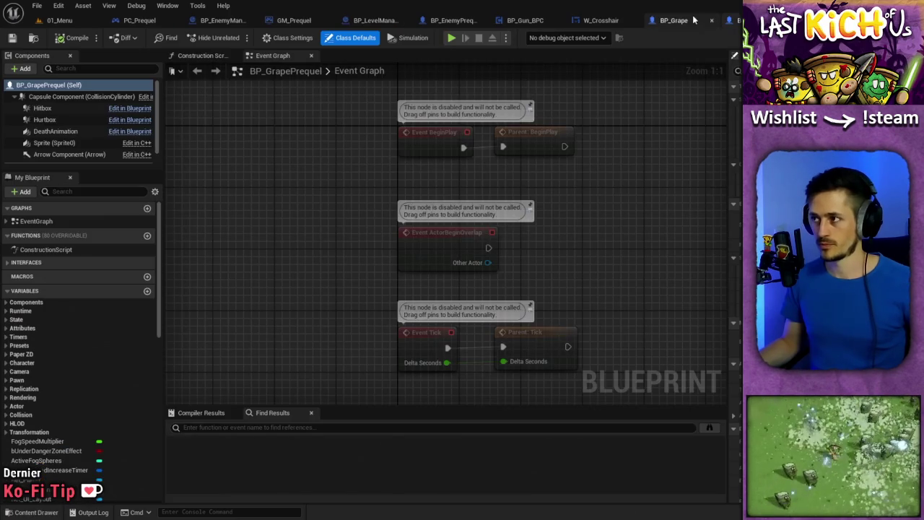
Compare the Hurtbox components of BP_Grape and BP_GrapePrequel in the full blueprint editor.
left_click(673, 20)
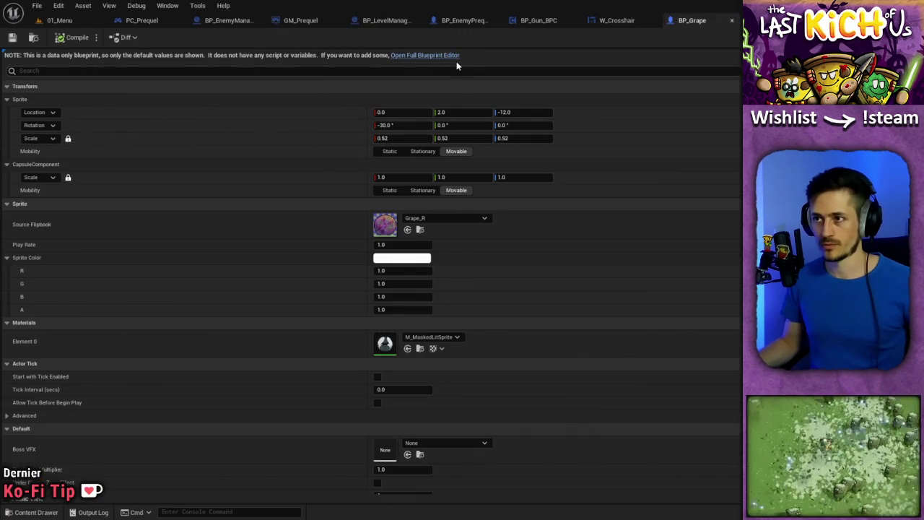
left_click(424, 55)
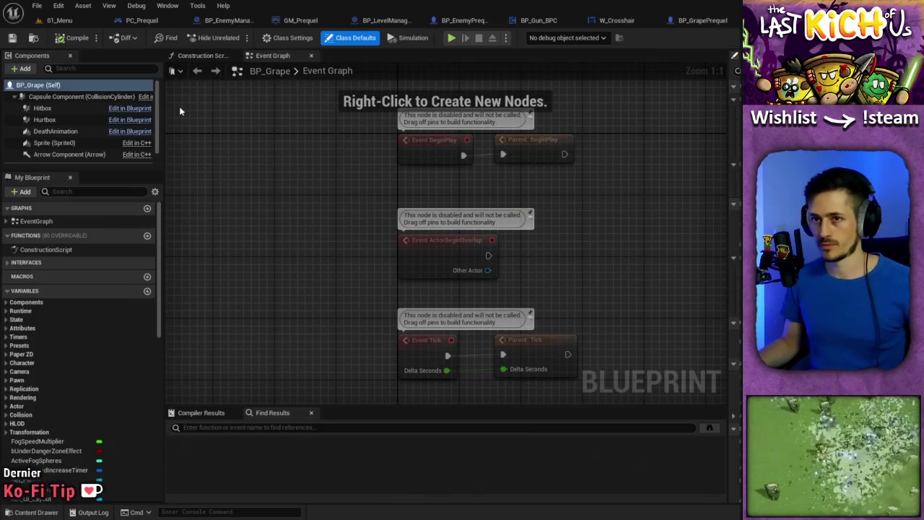
left_click(44, 119)
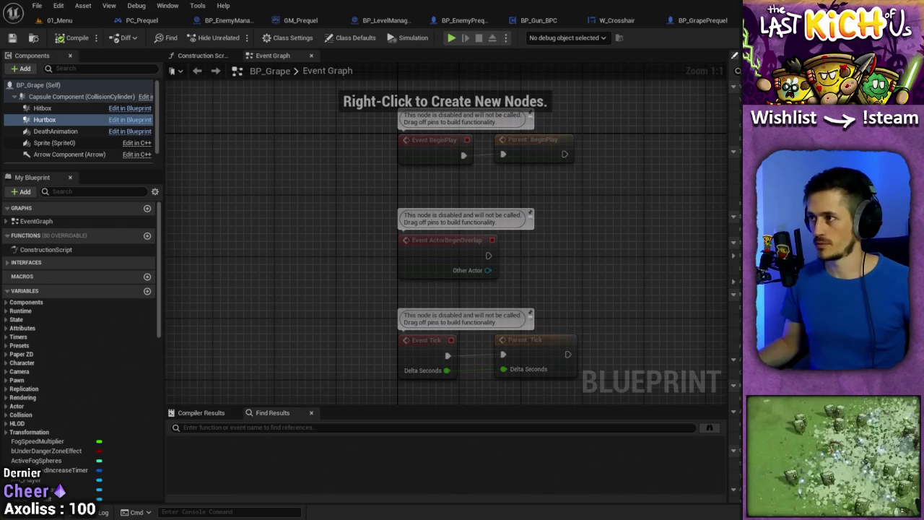
left_click(686, 20)
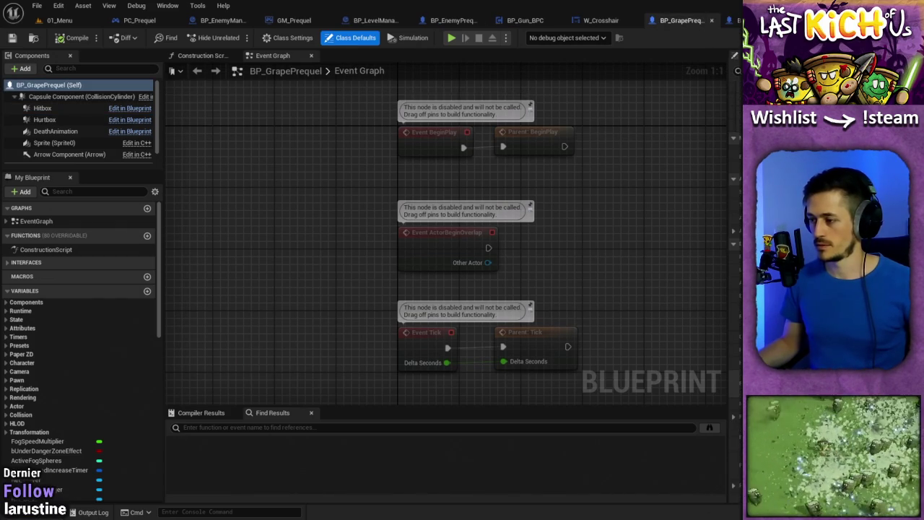
left_click(81, 120)
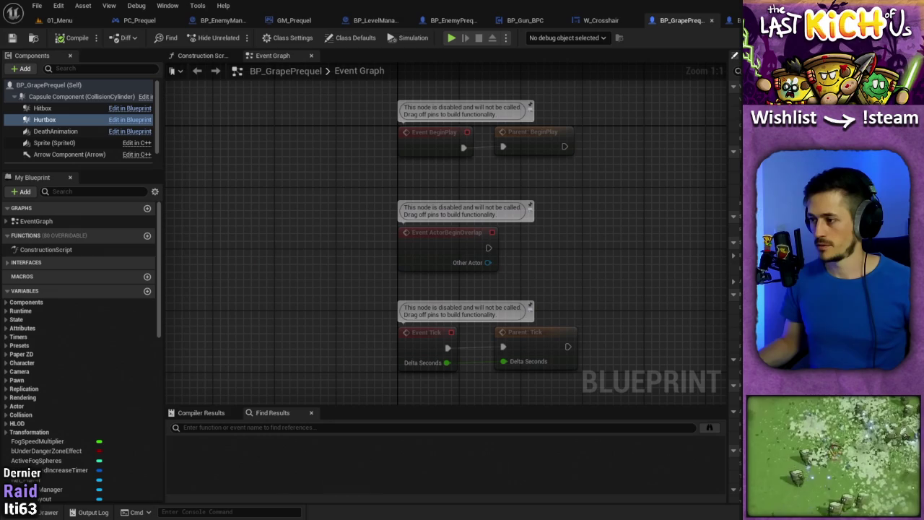
left_click(684, 22)
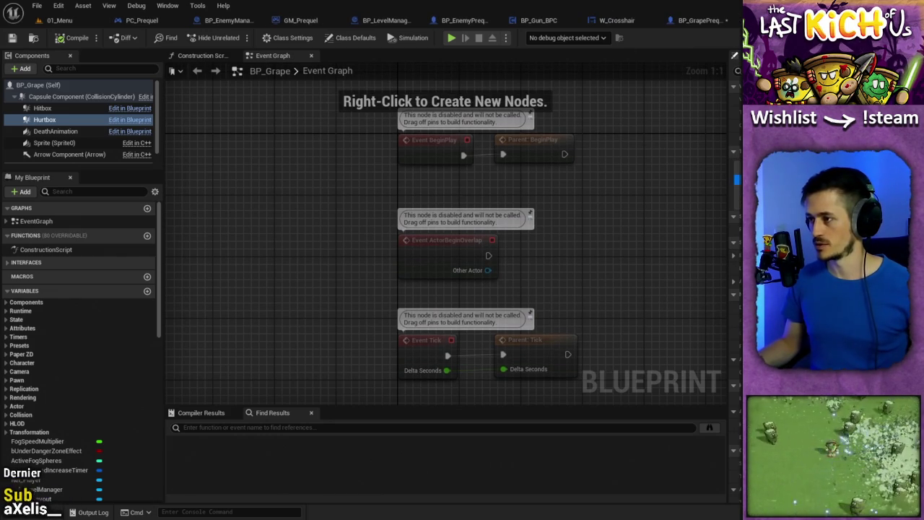
left_click(697, 23)
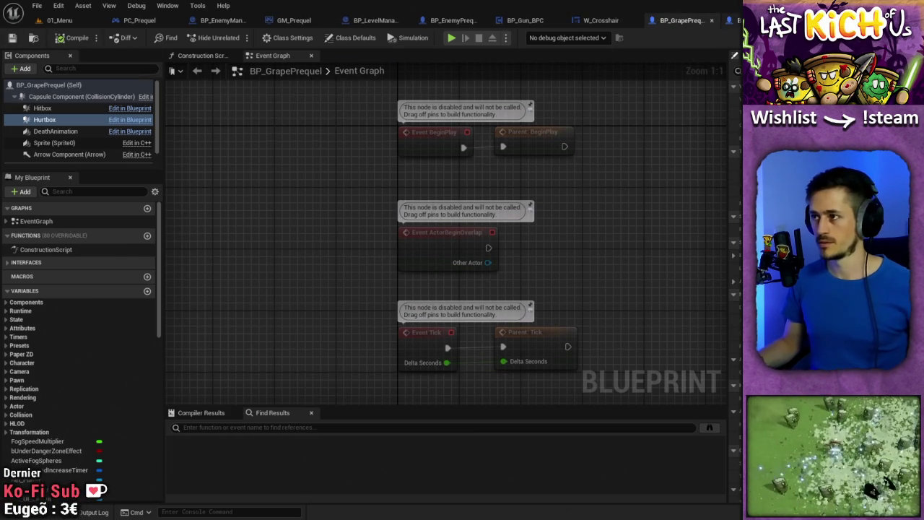
left_click(708, 21)
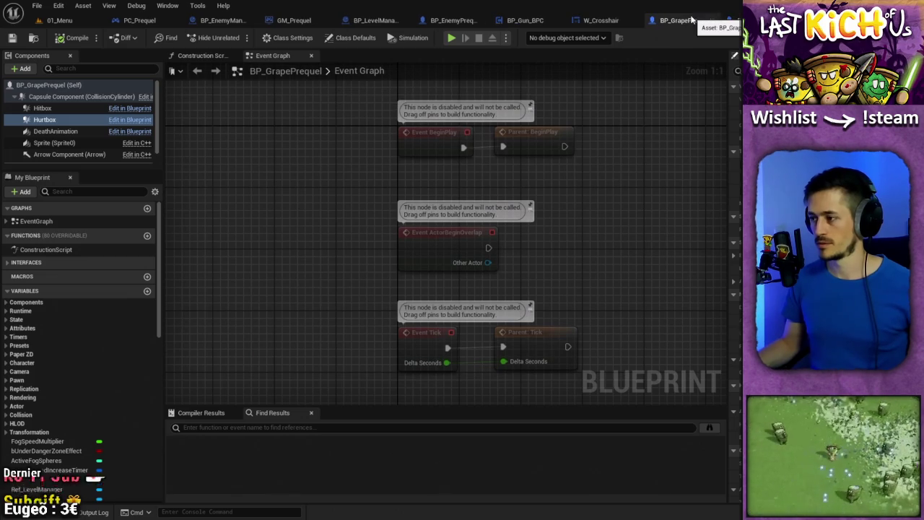
Close the grape blueprints and open BP_Zucchini and BP_ZucchiniPrequel from the Content Drawer.
left_click(711, 21)
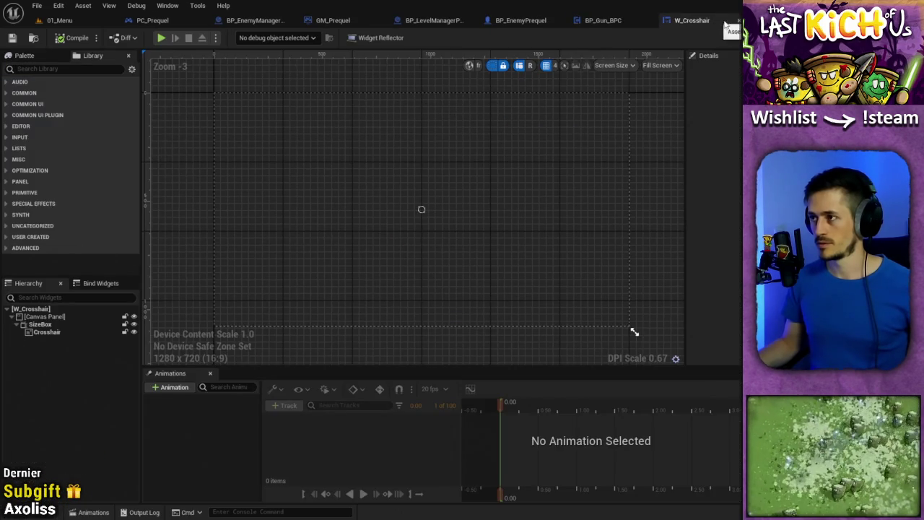
left_click(710, 21)
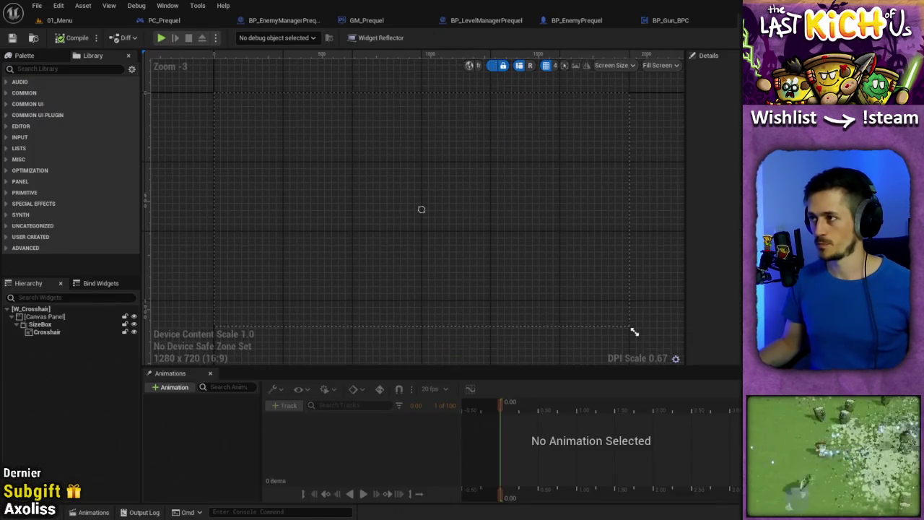
key("ctrl+space")
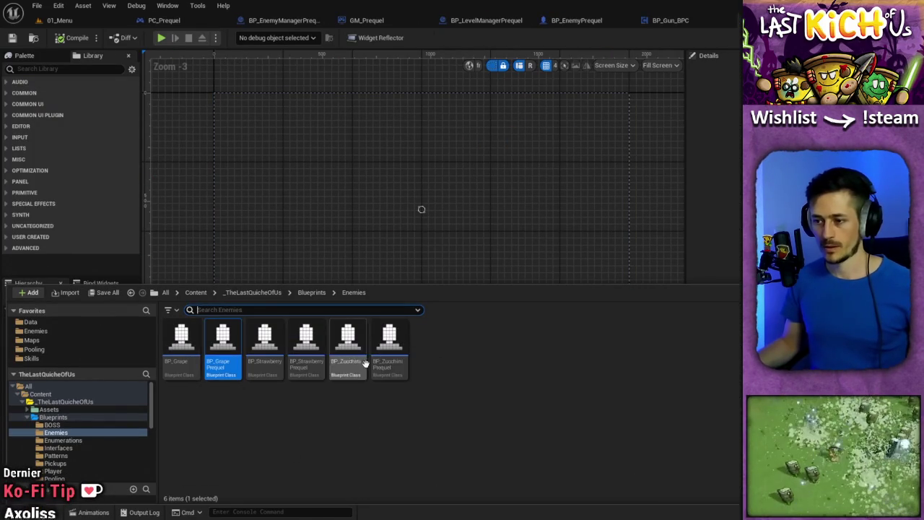
left_click(362, 349)
double_click(362, 350)
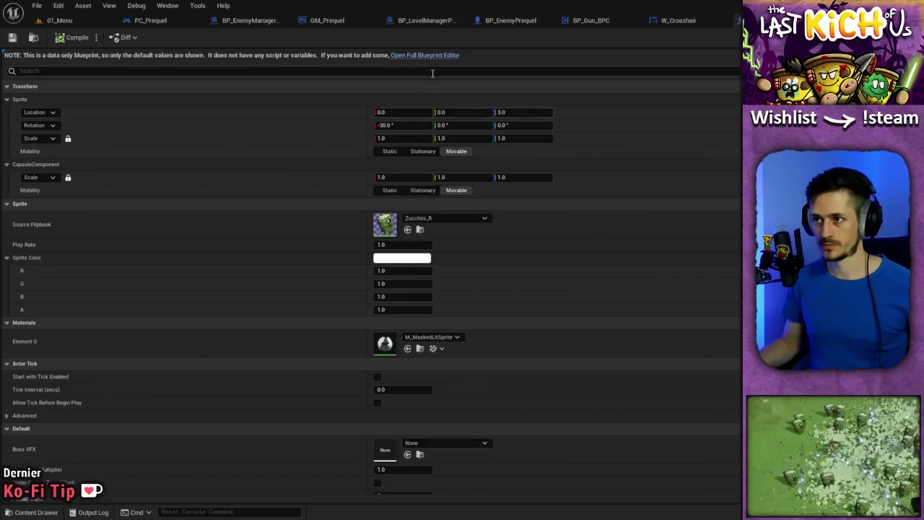
key("ctrl+space")
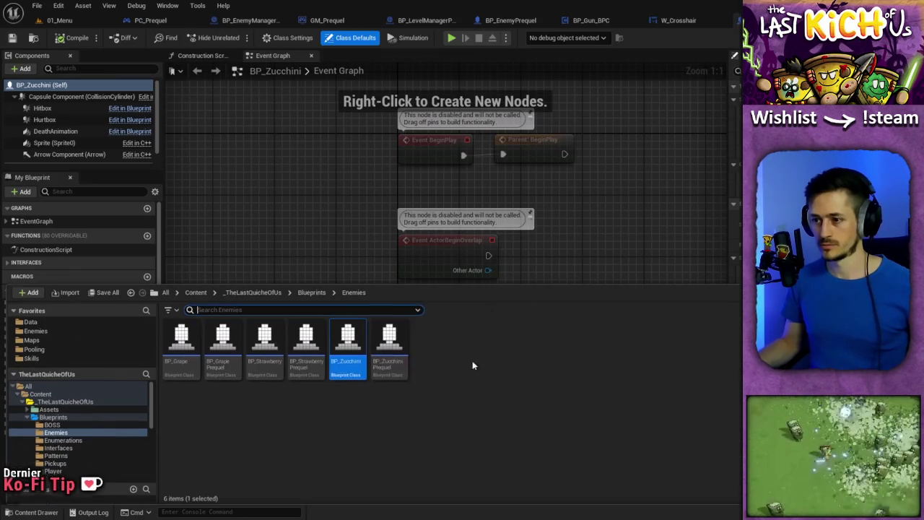
left_click(387, 364)
double_click(387, 363)
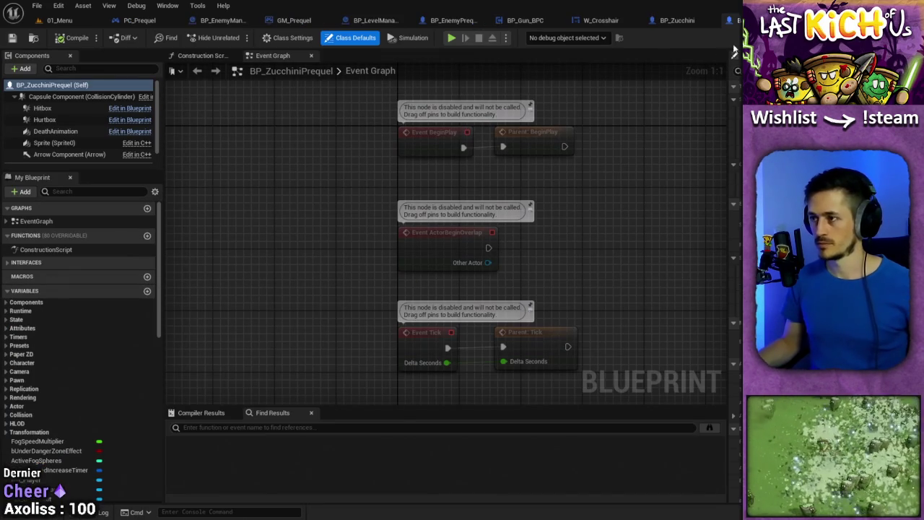
Compare the Hurtbox of BP_Zucchini and BP_ZucchiniPrequel, then close BP_Zucchini and W_Crosshair.
left_click(677, 20)
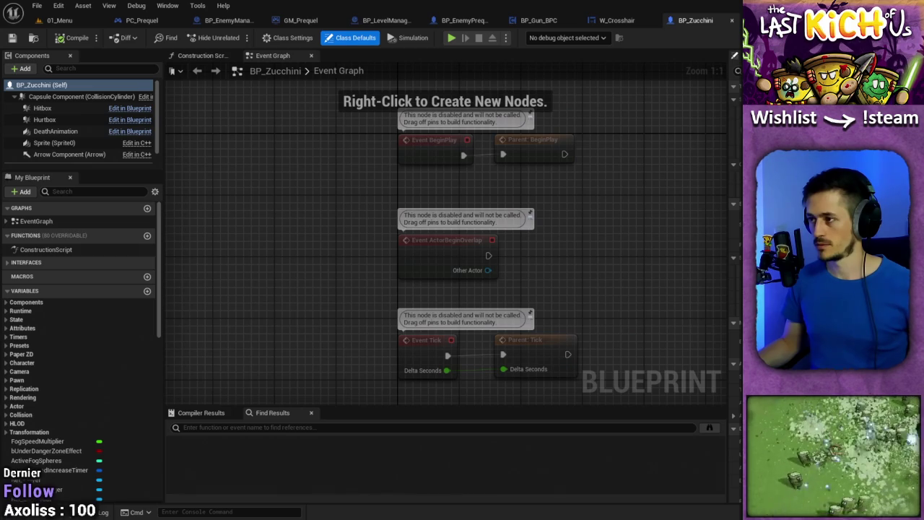
left_click(45, 119)
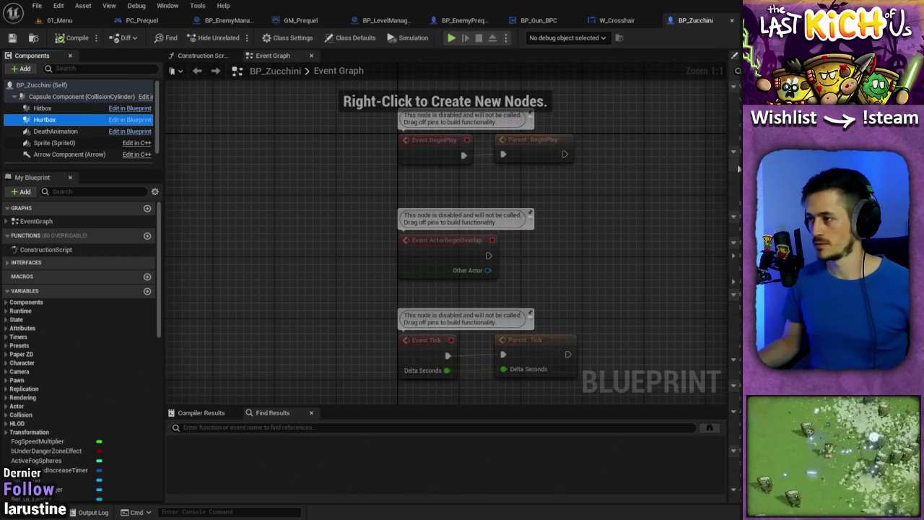
left_click(739, 181)
scroll(739, 176, "up", 2)
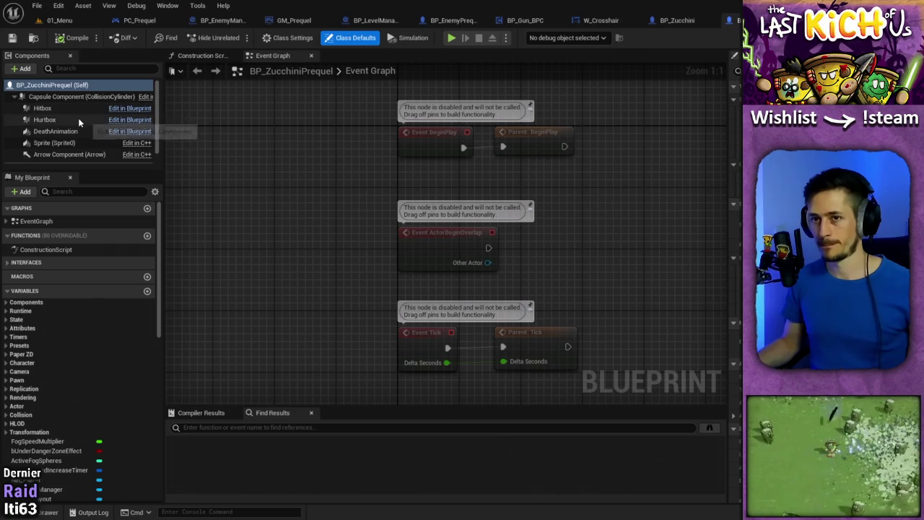
left_click(78, 119)
left_click(738, 167)
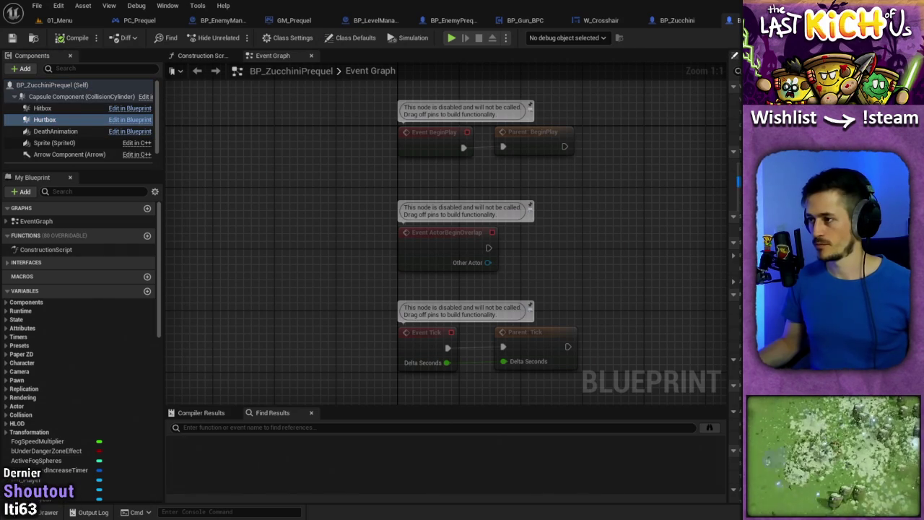
left_click(686, 22)
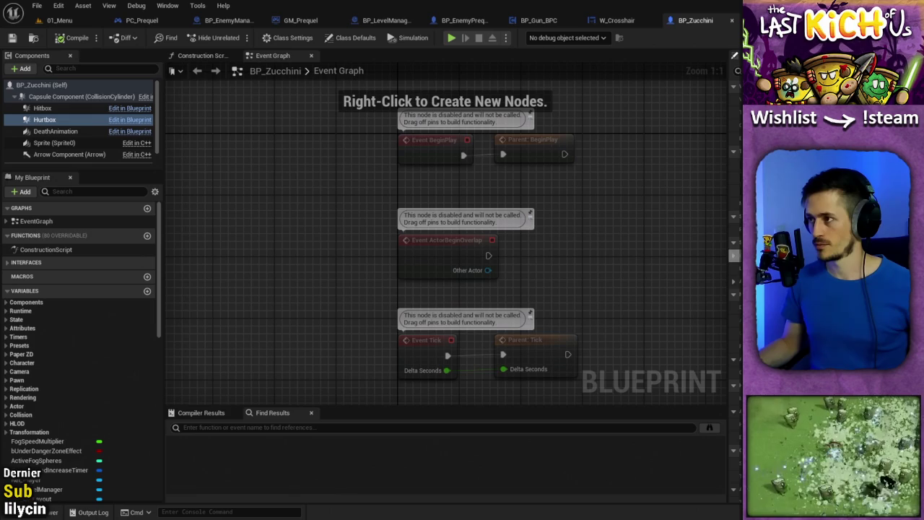
key("ctrl+Tab")
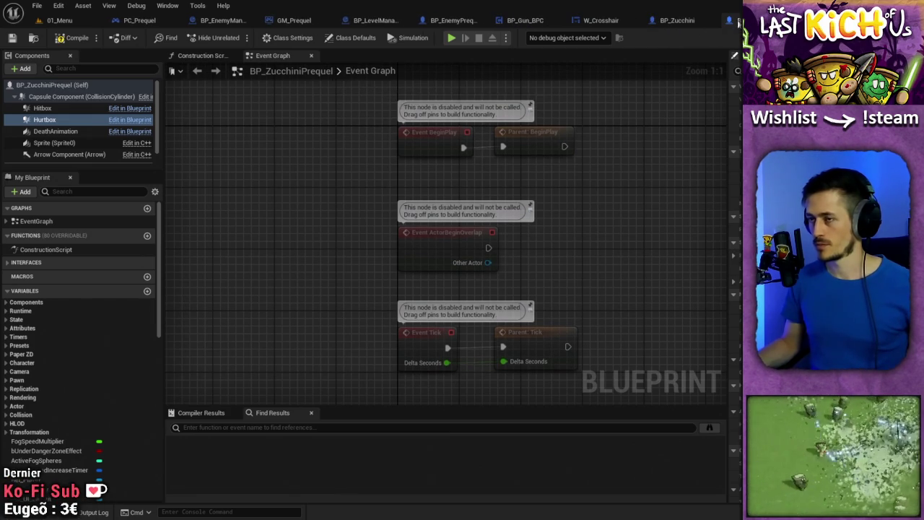
left_click(650, 23)
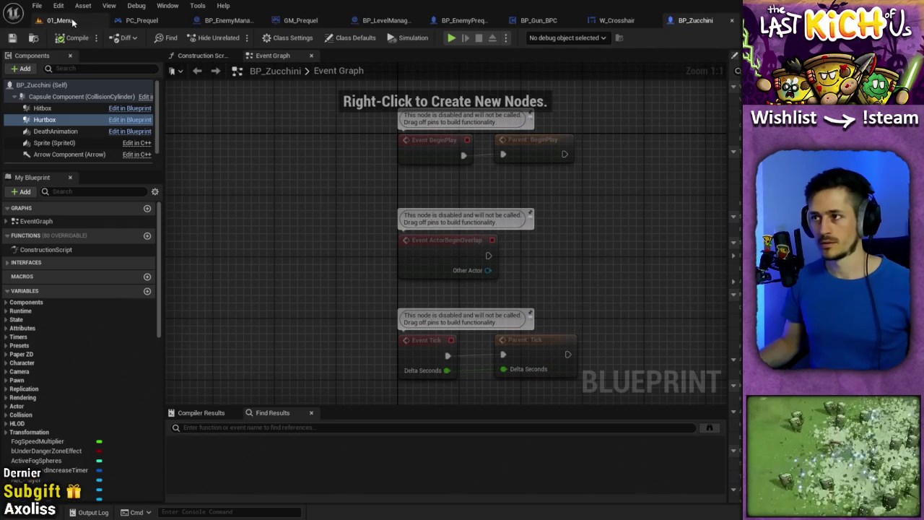
left_click(733, 21)
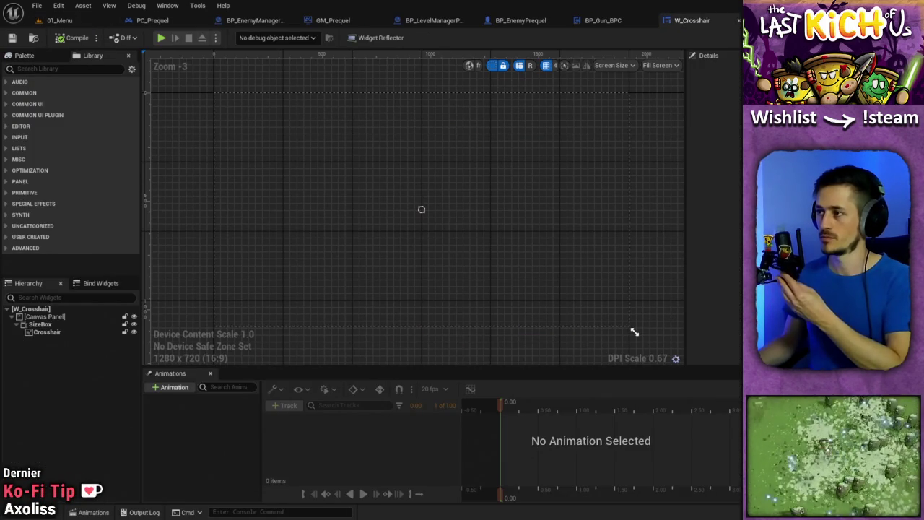
key("ctrl+w")
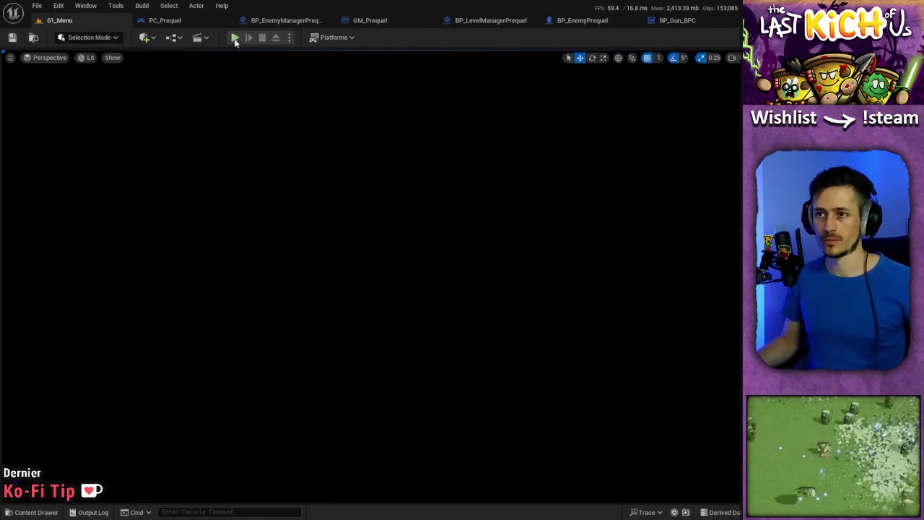
Start a Play-In-Editor session in Prequel mode and shoot at approaching enemies.
left_click(235, 38)
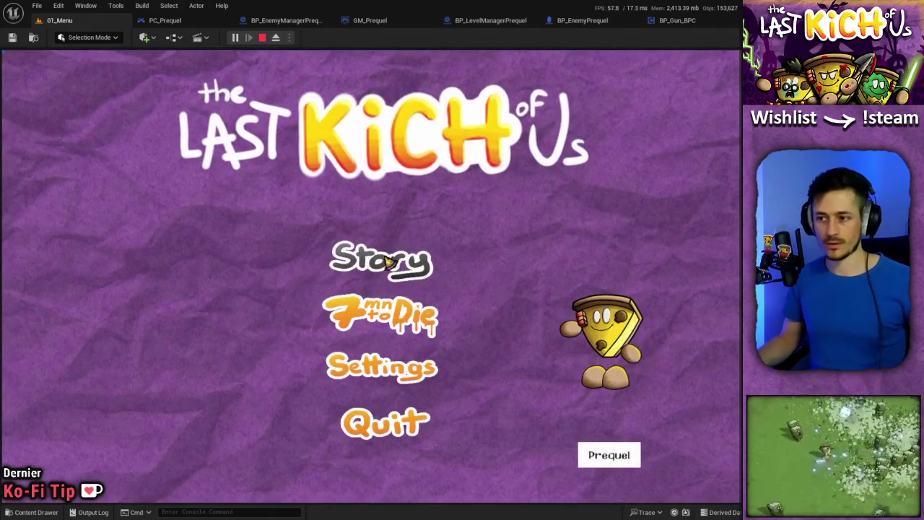
left_click(632, 459)
left_click(395, 282)
left_click(559, 241)
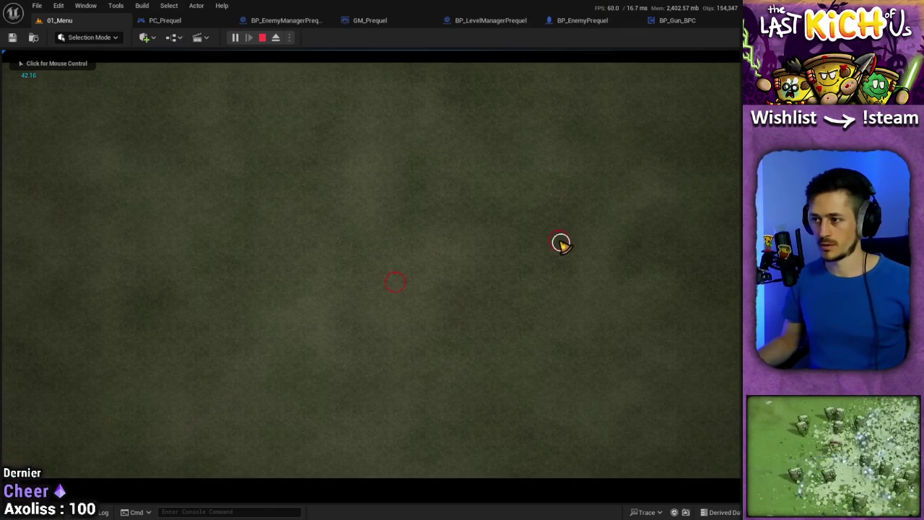
left_click(664, 195)
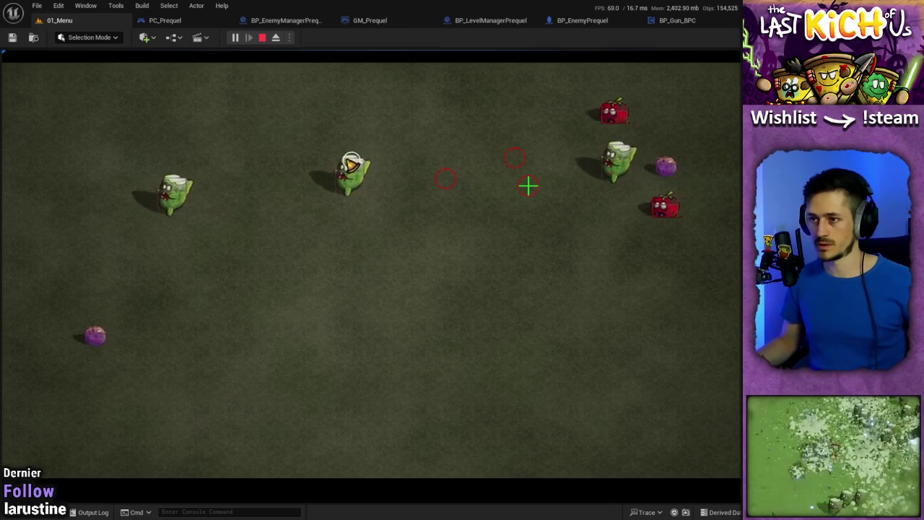
Move the player left across the field, dashing back and forth past the zucchinis.
key("a")
key("a")
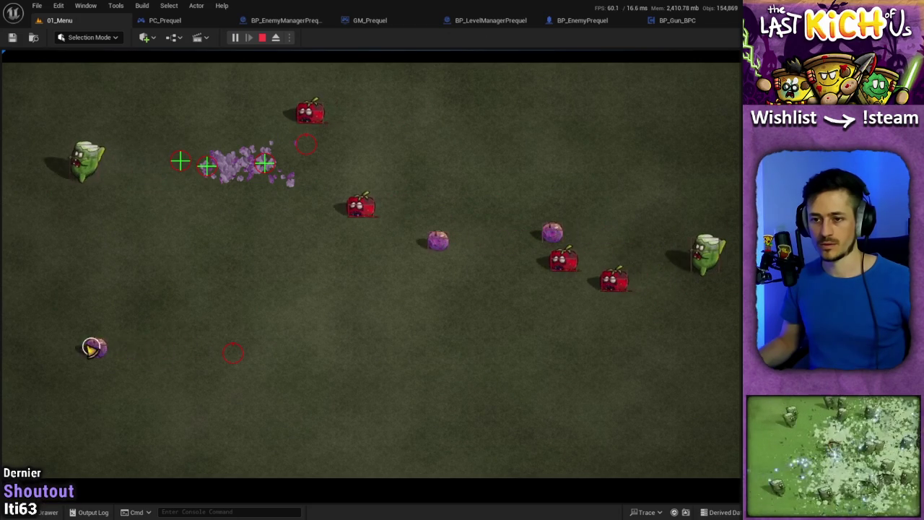
key("space")
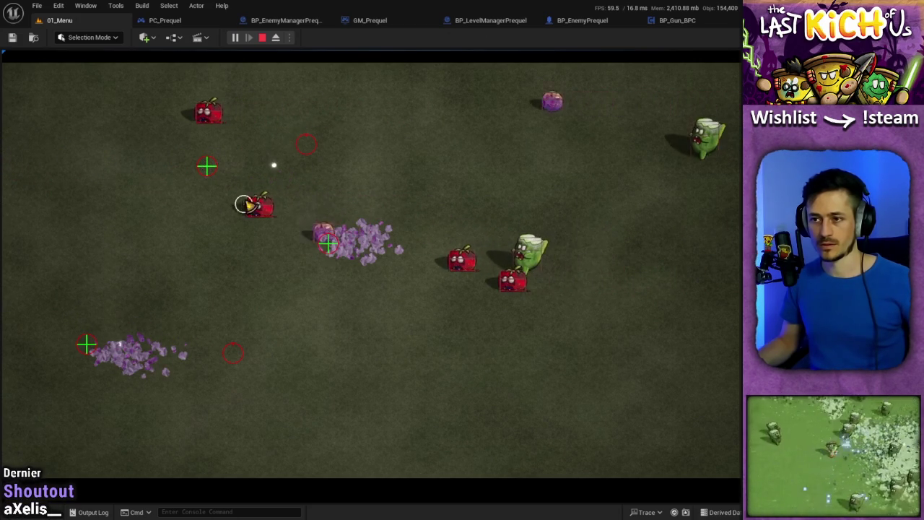
key("a")
key("space")
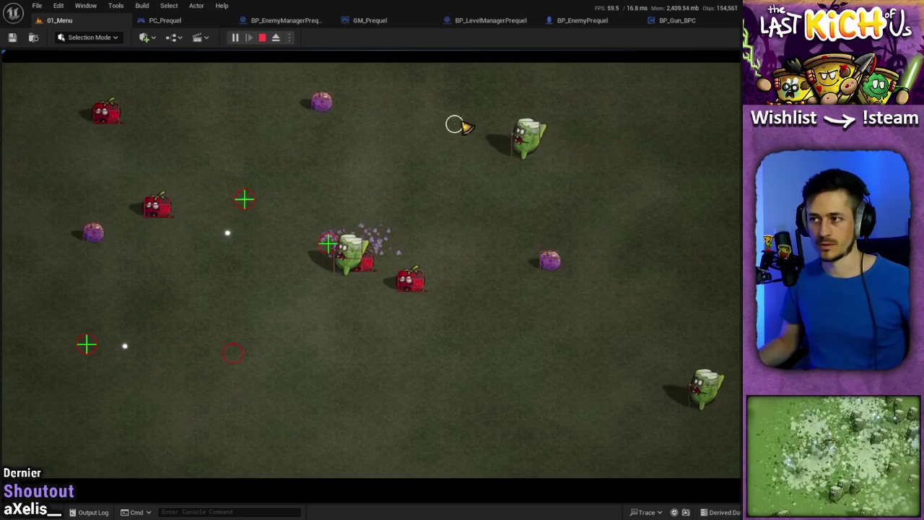
key("a")
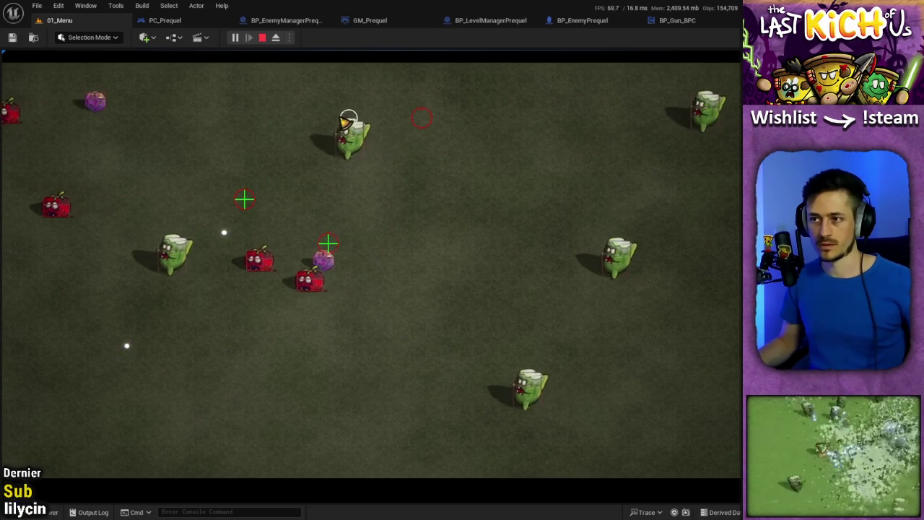
key("a")
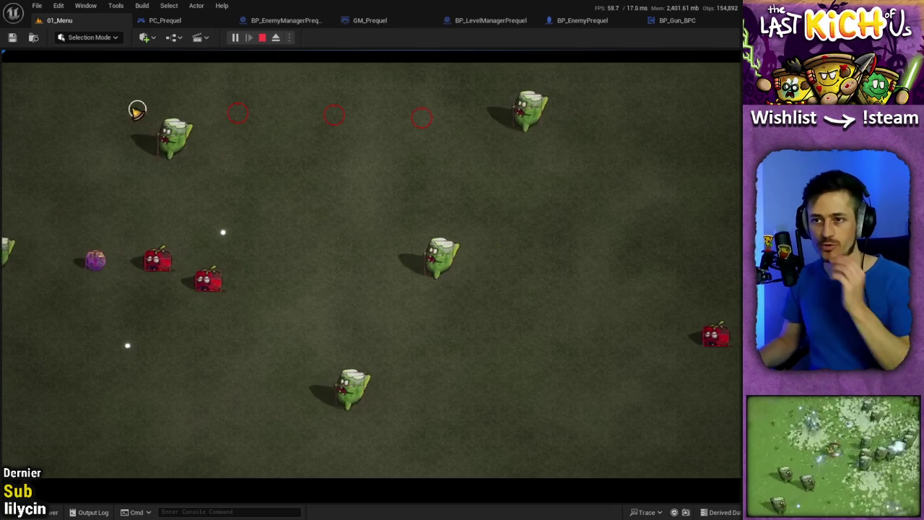
key("a")
key("space")
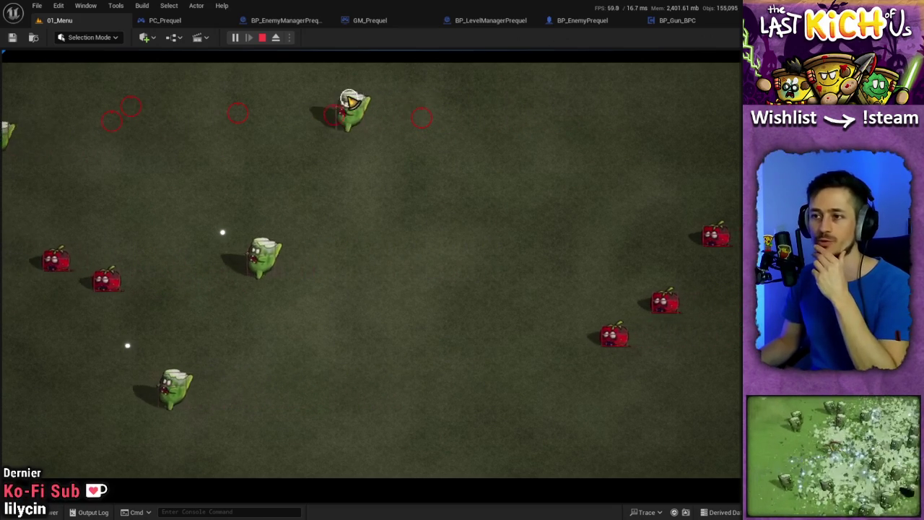
key("a")
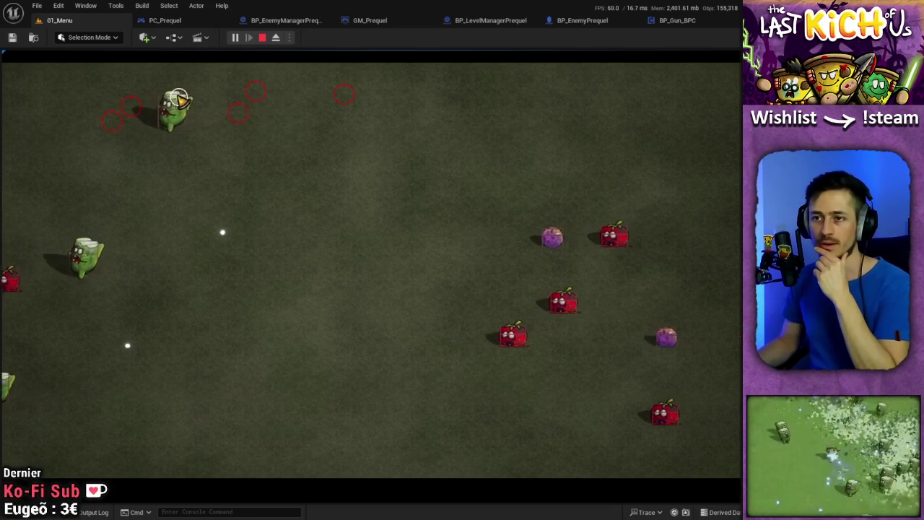
key("a")
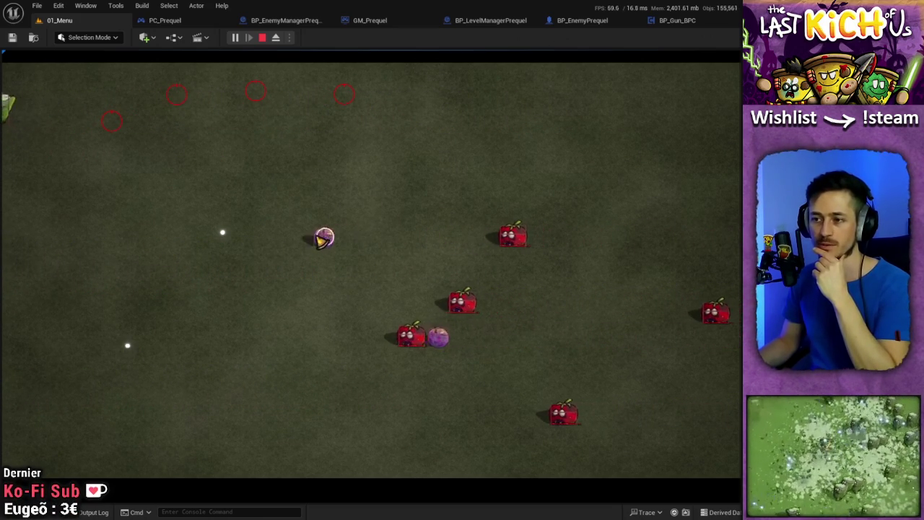
key("space")
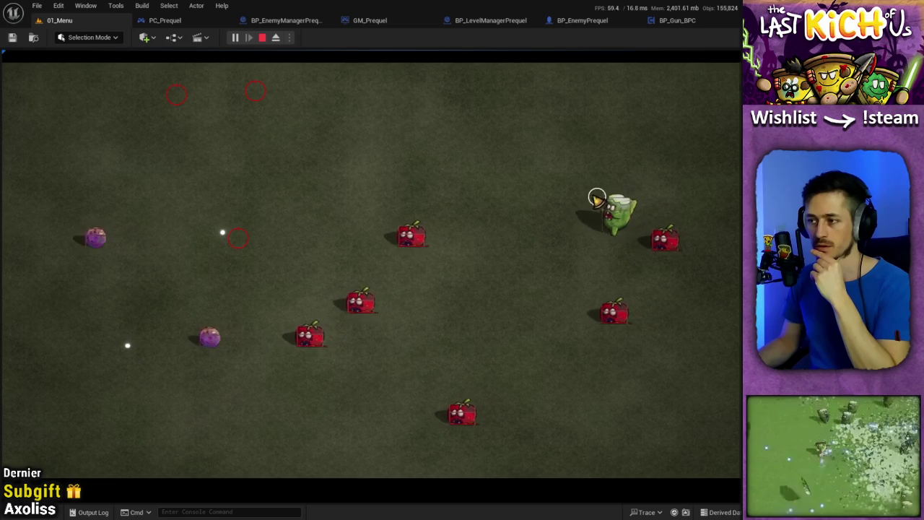
key("a")
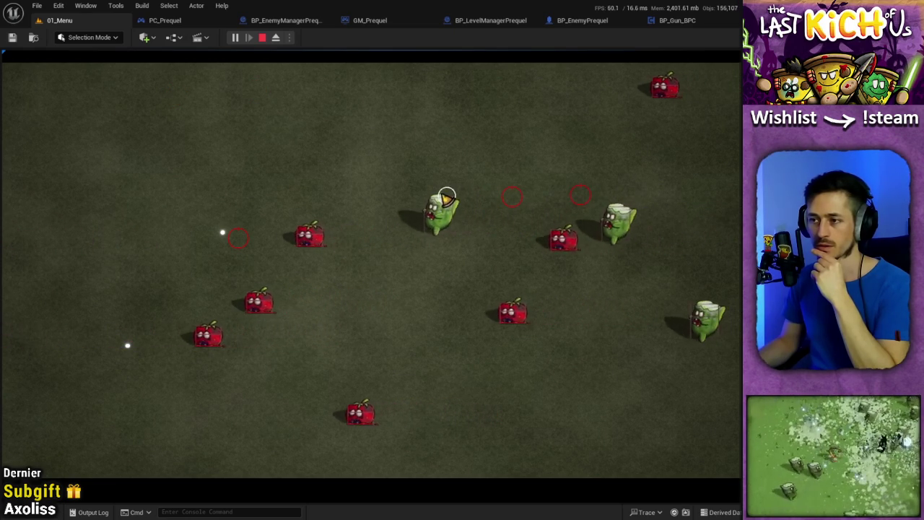
key("a")
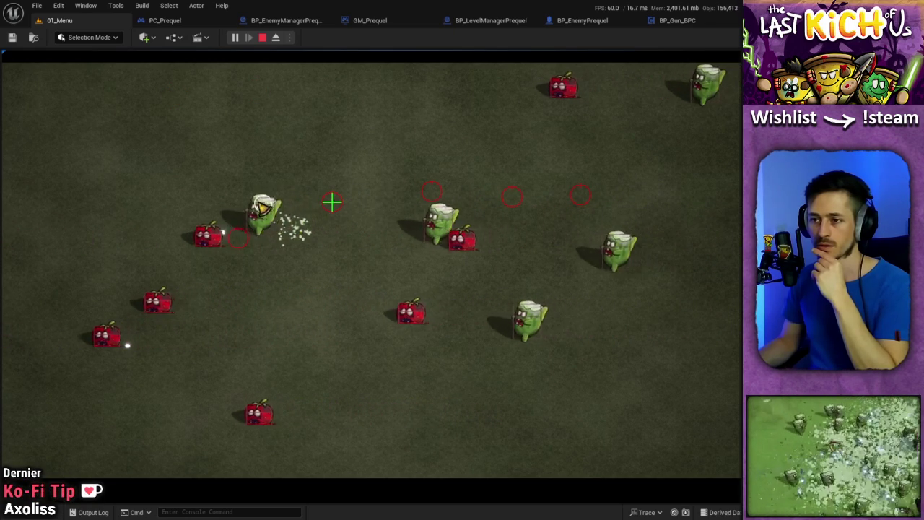
Dodge the spawning enemies by walking the player left and right around the field.
key("d")
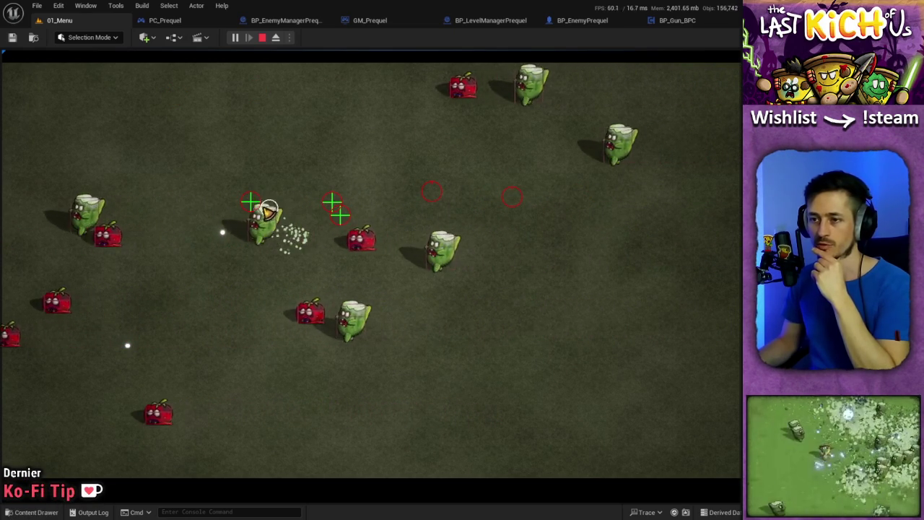
key("d")
key("a")
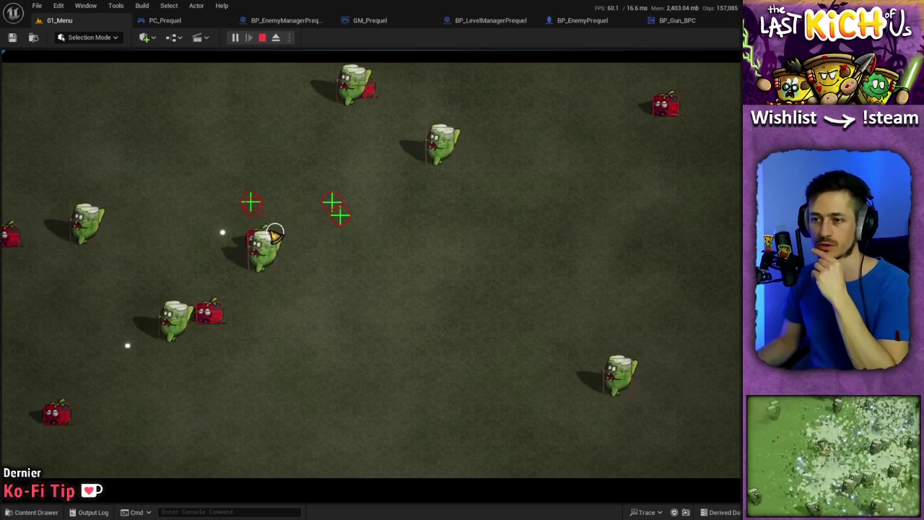
key("d")
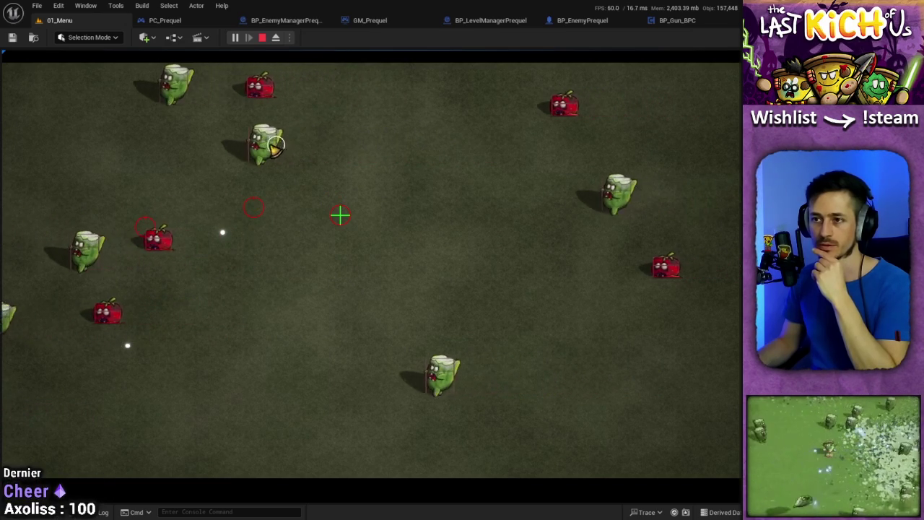
key("a")
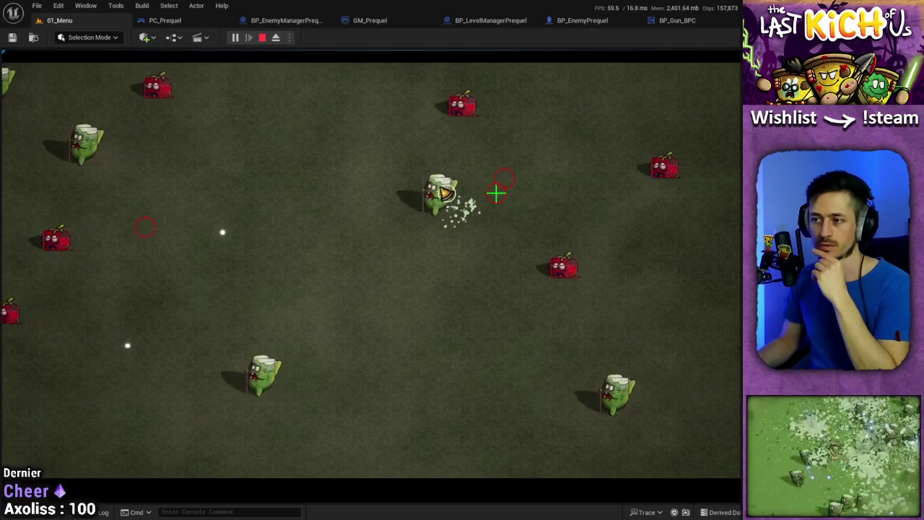
key("a")
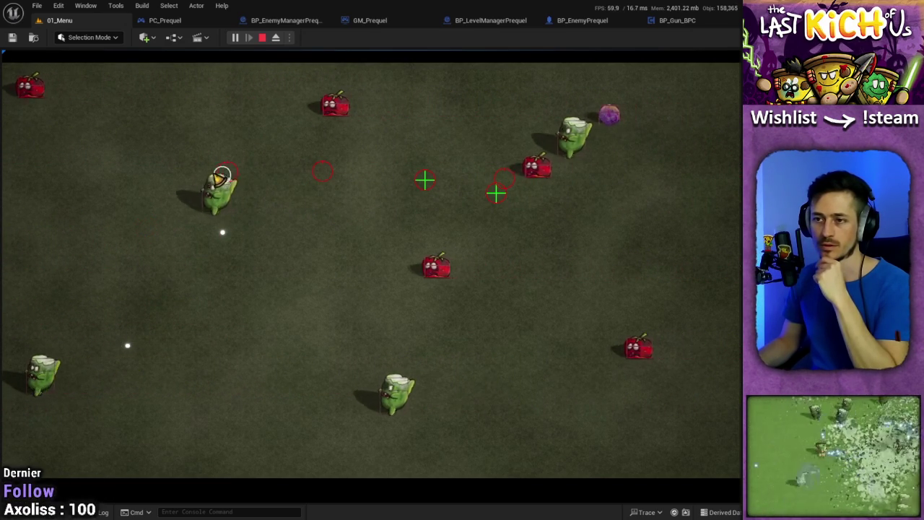
key("a")
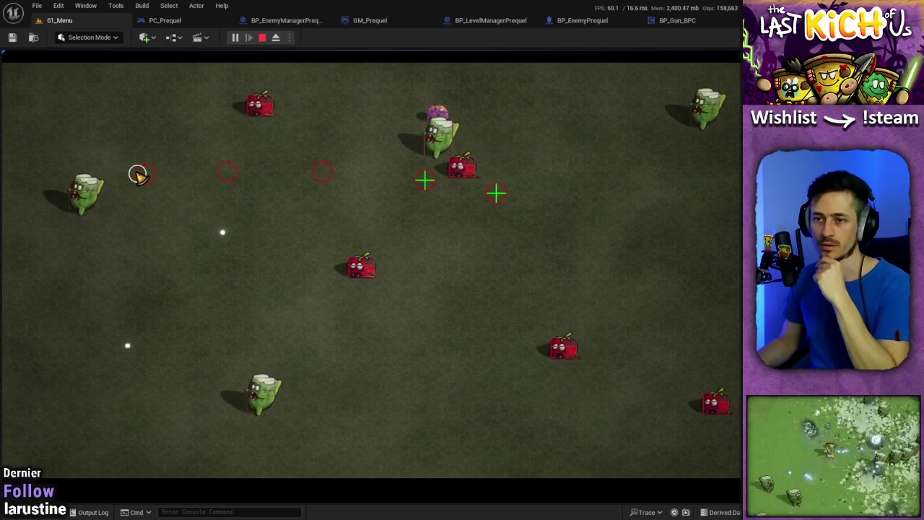
key("a")
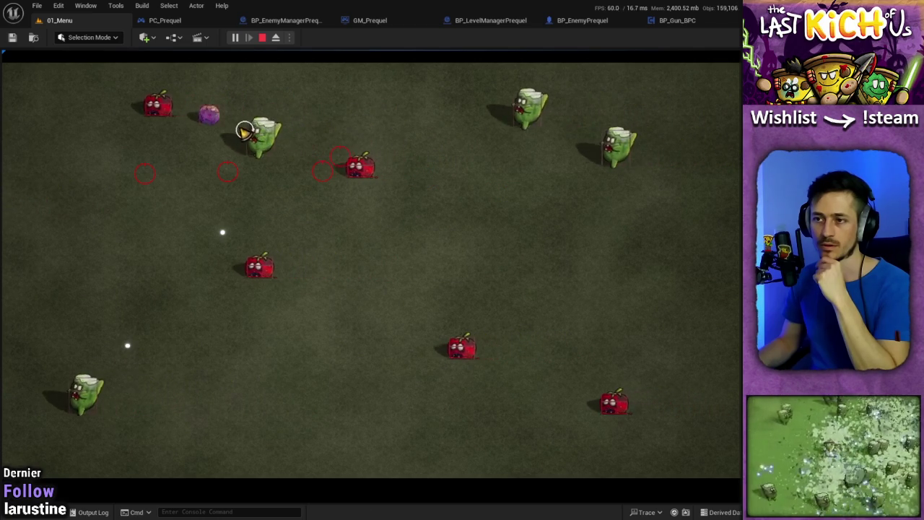
key("d")
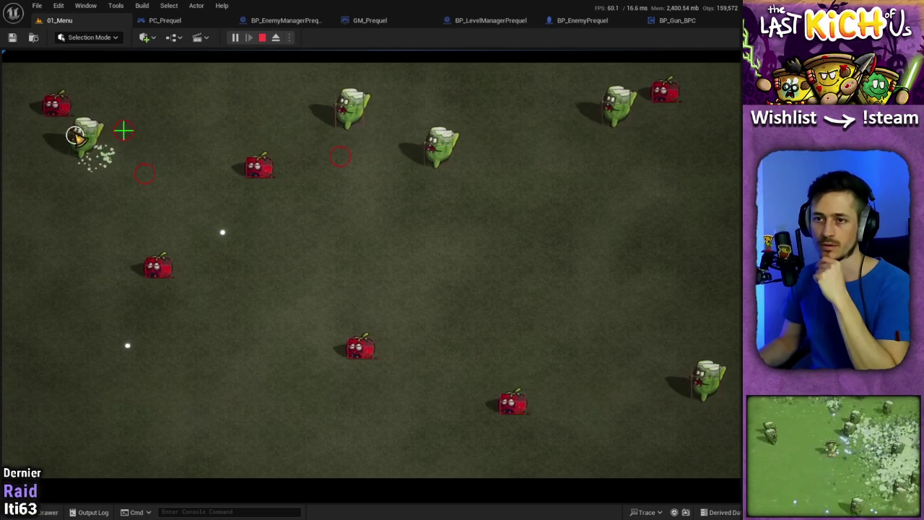
key("a")
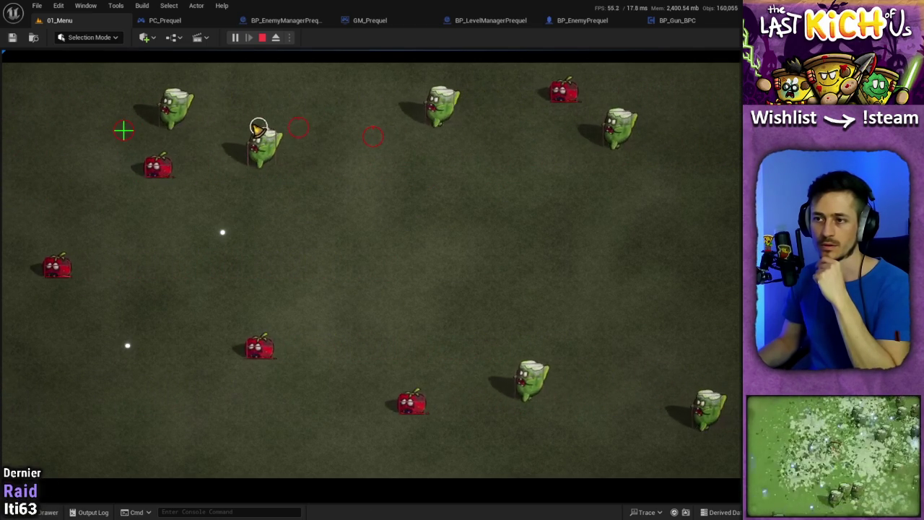
key("d")
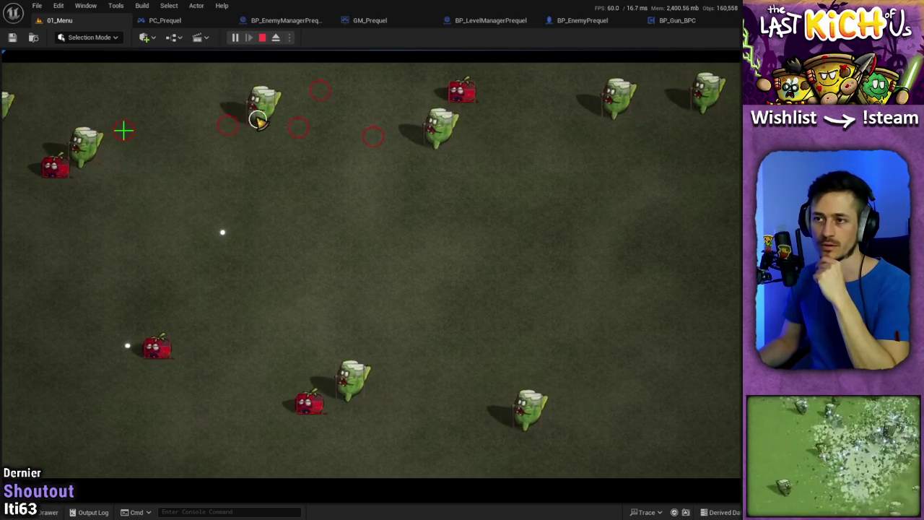
key("d")
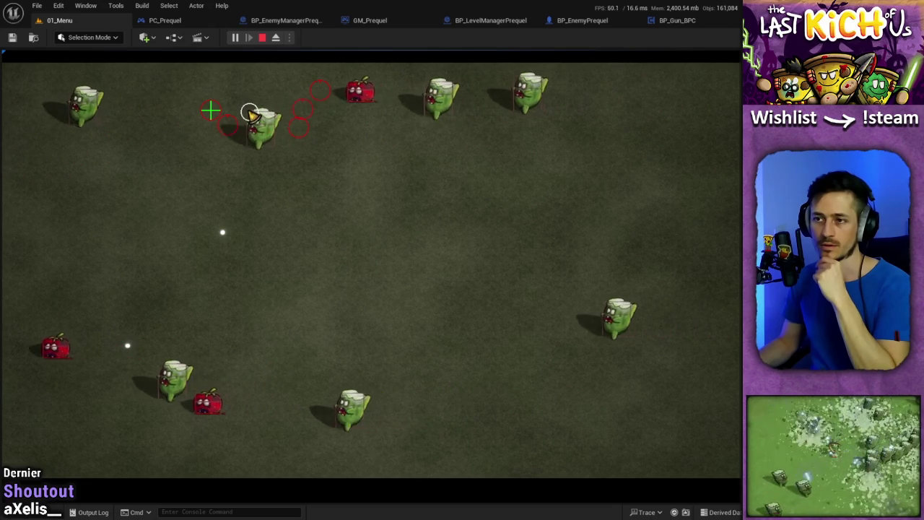
key("d")
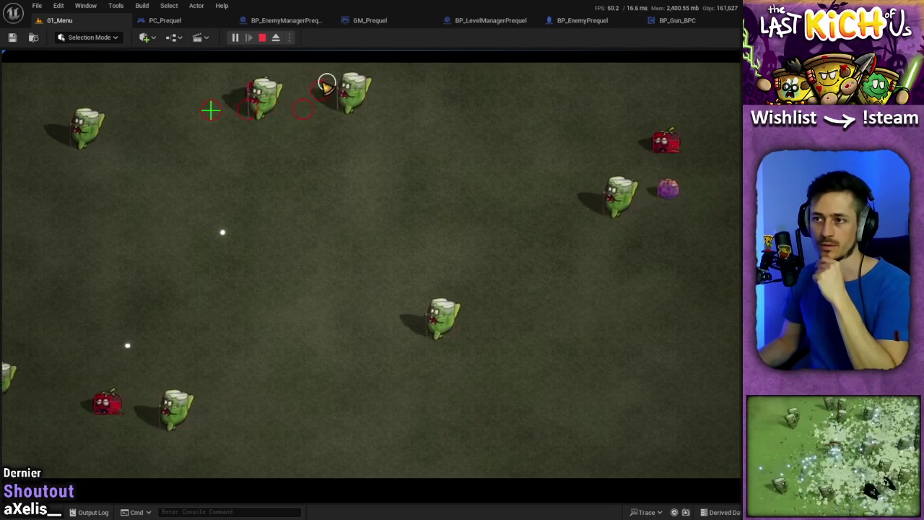
key("d")
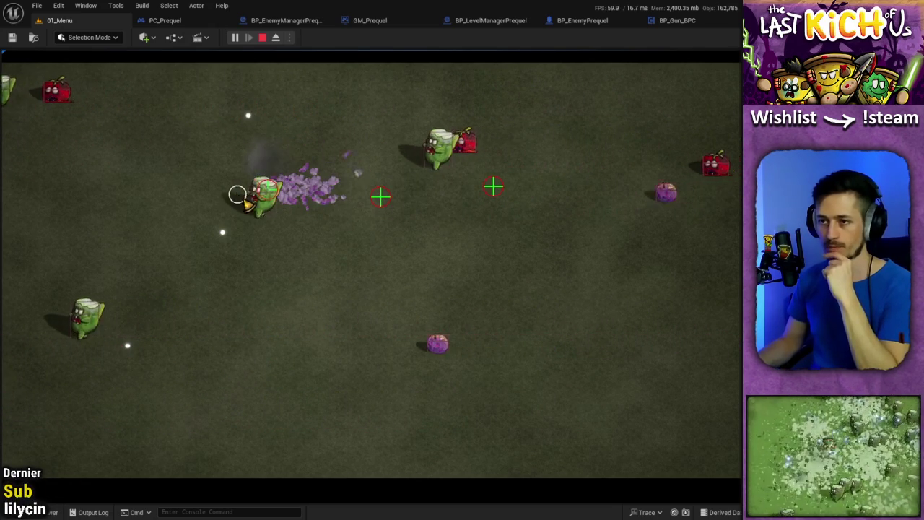
Shift the player slightly left while more enemies crowd the field.
key("a")
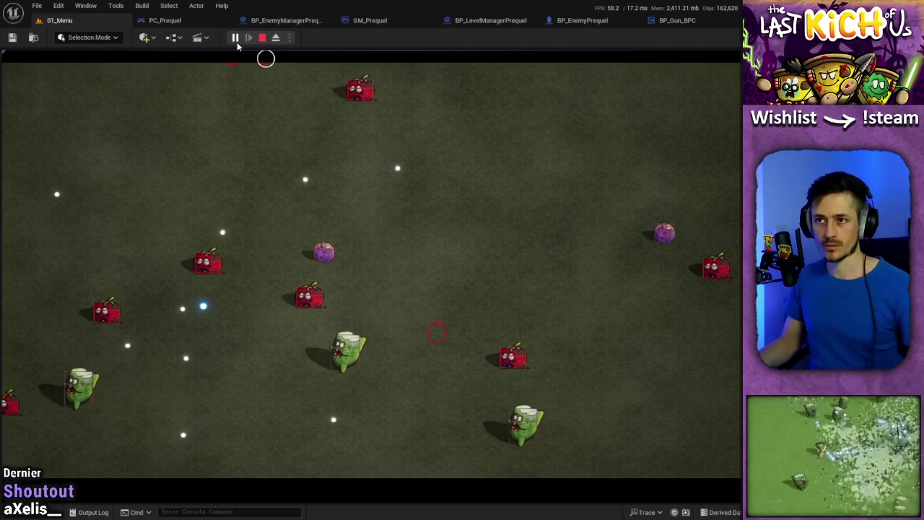
Eject from the player with F8 to view the enemies with a free camera.
key("F8")
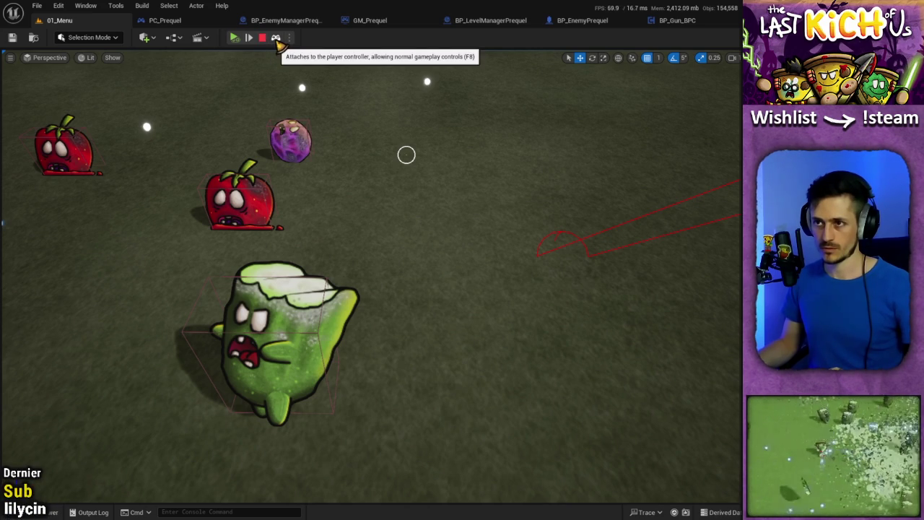
Possess the player again, resume and play briefly, then stop the playtest with Esc.
left_click(276, 38)
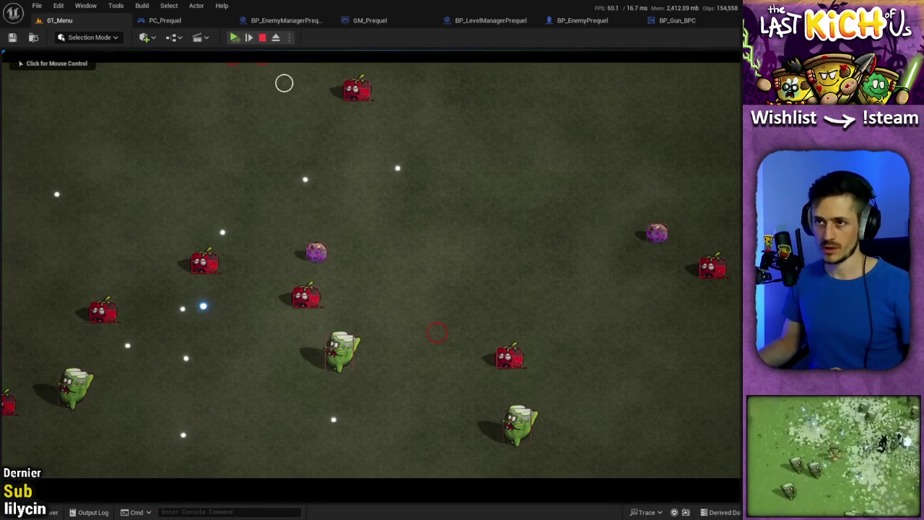
left_click(236, 39)
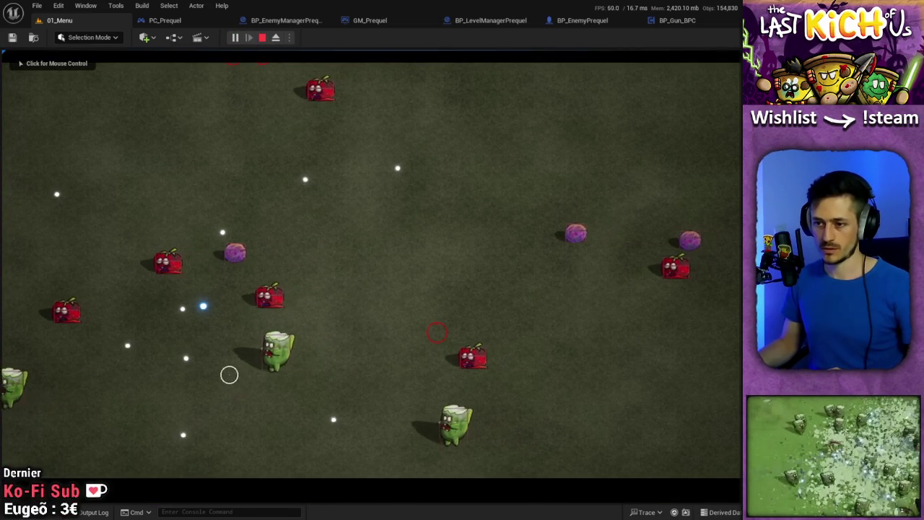
left_click(170, 337)
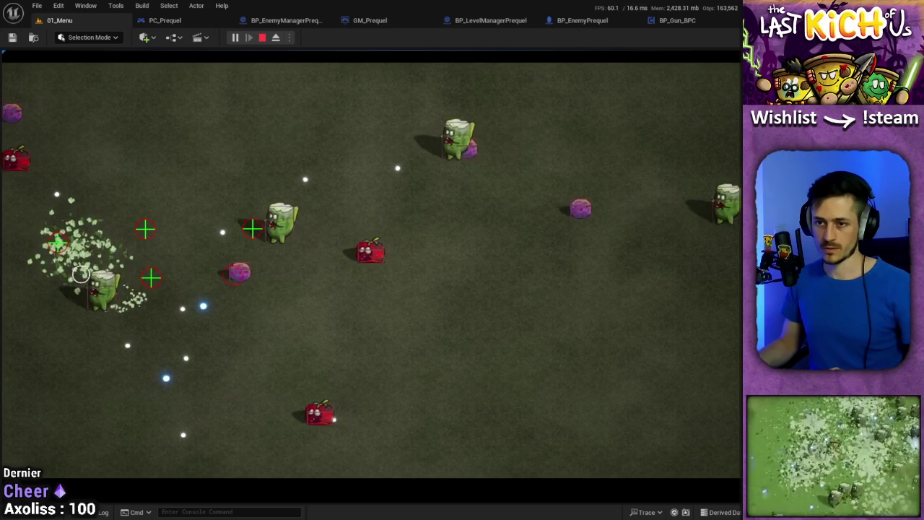
key("Escape")
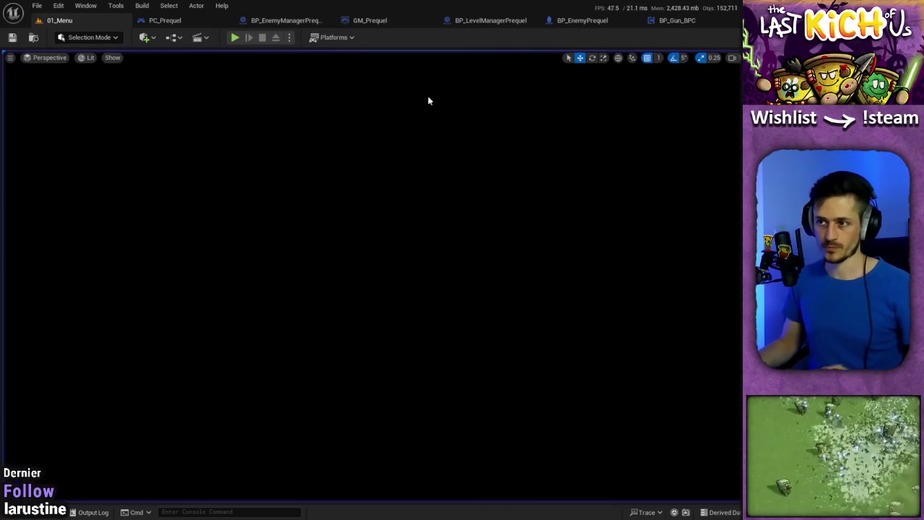